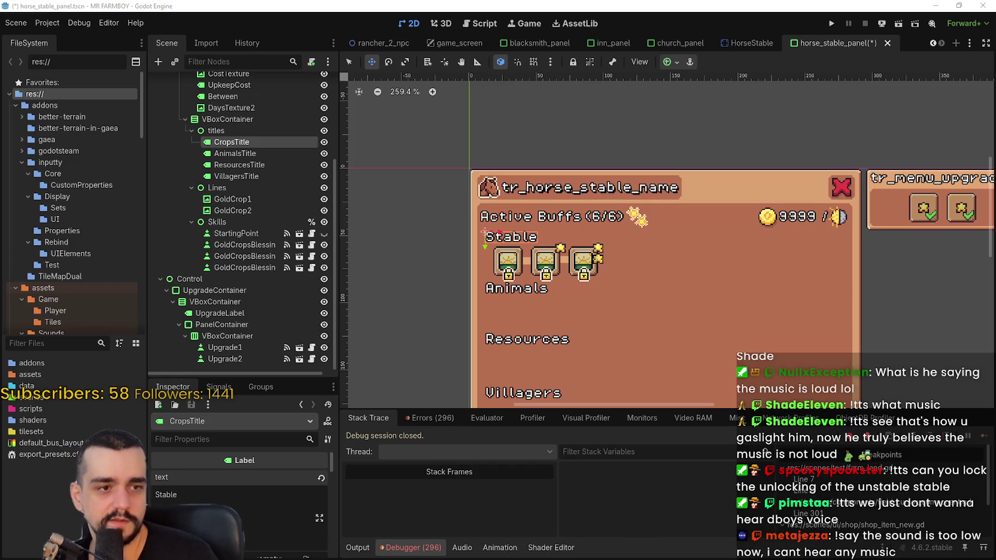
Step: Move the music player window off this screen
{"action": "key", "text": "alt+Tab"}
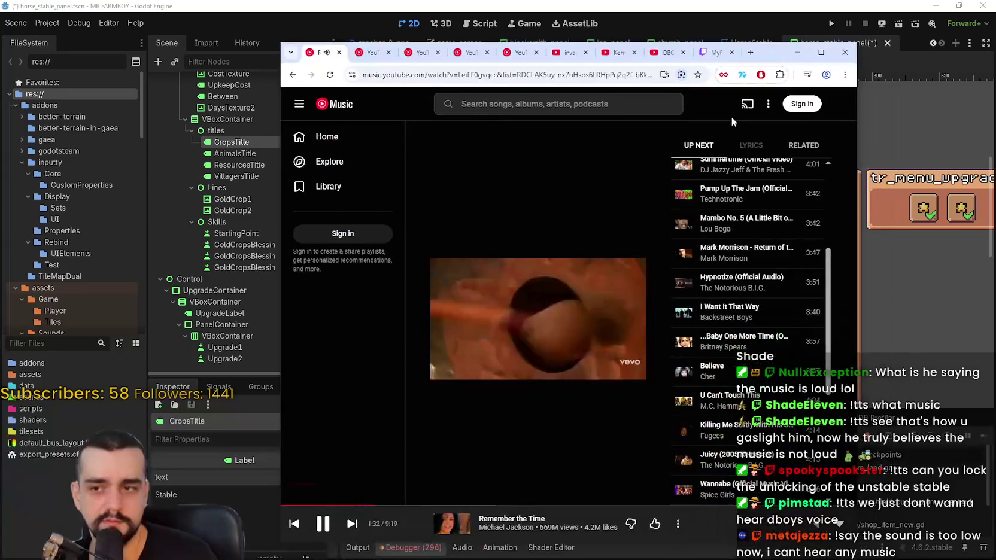
{"action": "mouse_move", "coordinate": [814, 41]}
{"action": "left_mouse_down"}
{"action": "mouse_move", "coordinate": [832, 21]}
{"action": "mouse_move", "coordinate": [995, 24]}
{"action": "left_mouse_up"}
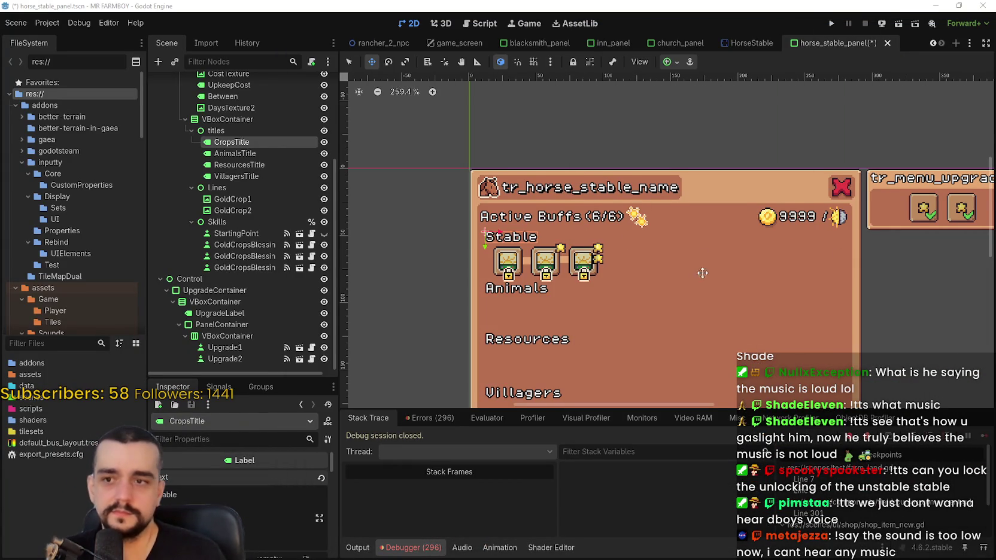
{"action": "scroll", "coordinate": [500, 225], "scroll_direction": "up", "scroll_amount": 2}
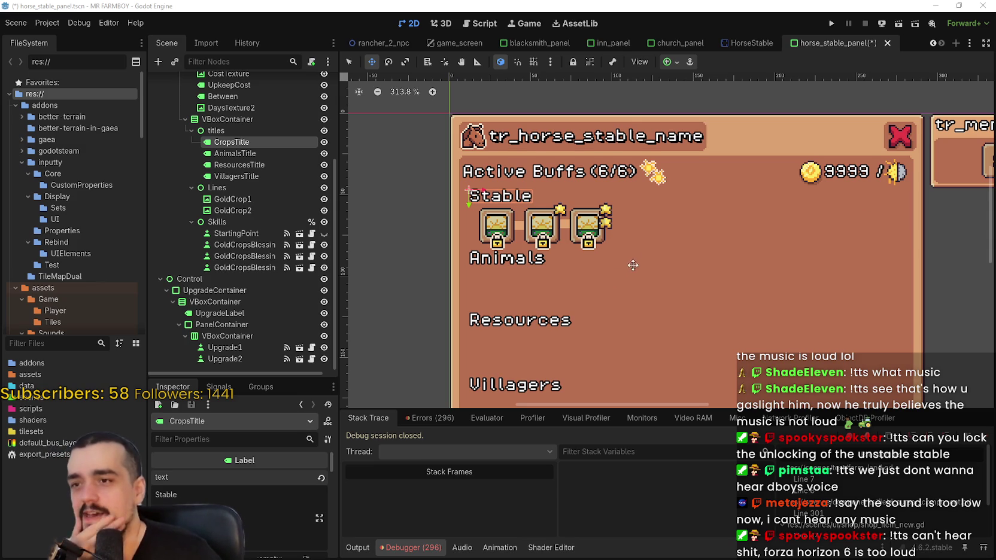
{"action": "scroll", "coordinate": [618, 277], "scroll_direction": "up", "scroll_amount": 2}
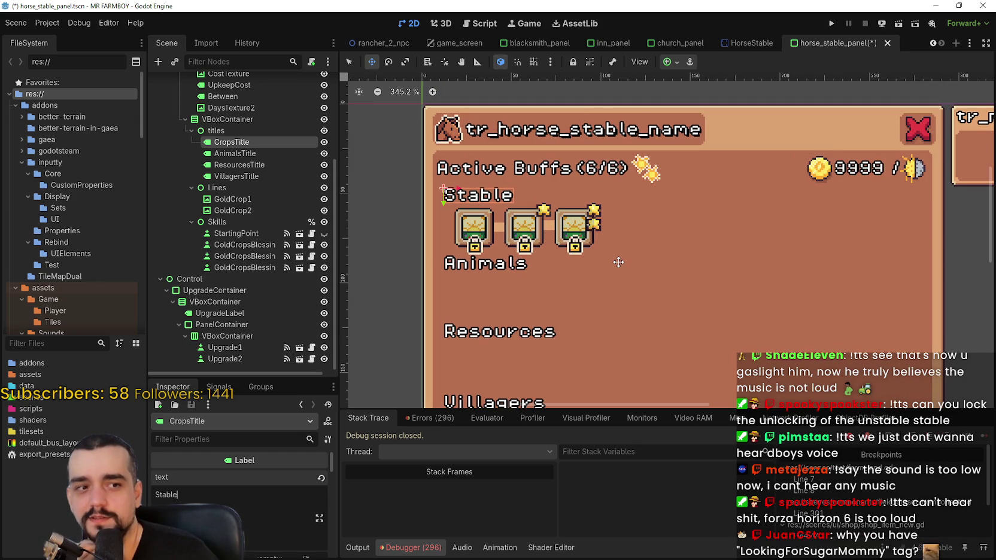
Step: Insert 'Horse ' before 'Stable' in CropsTitle's text and save the scene
{"action": "scroll", "coordinate": [618, 262], "scroll_direction": "down", "scroll_amount": 2}
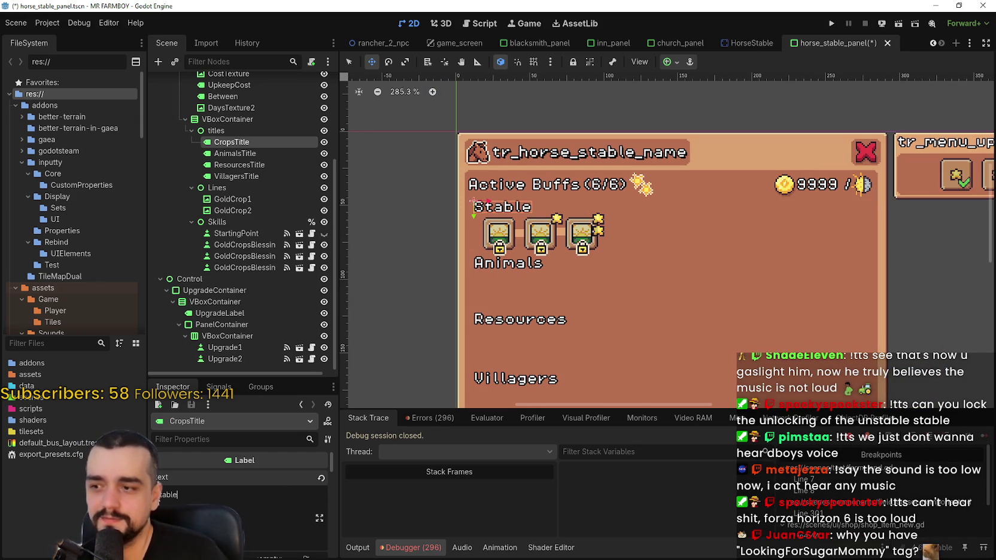
{"action": "type", "text": "Horse"}
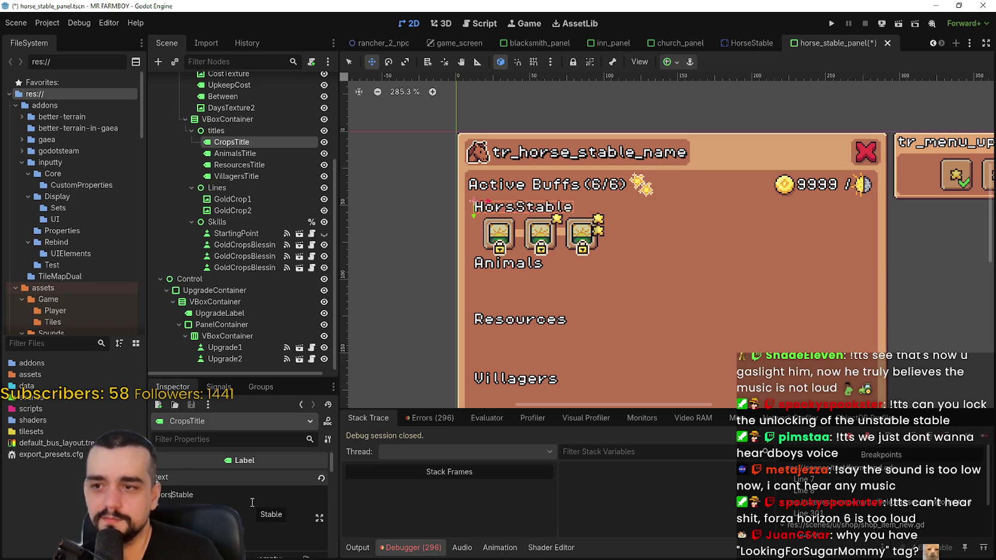
{"action": "key", "text": "ctrl+s"}
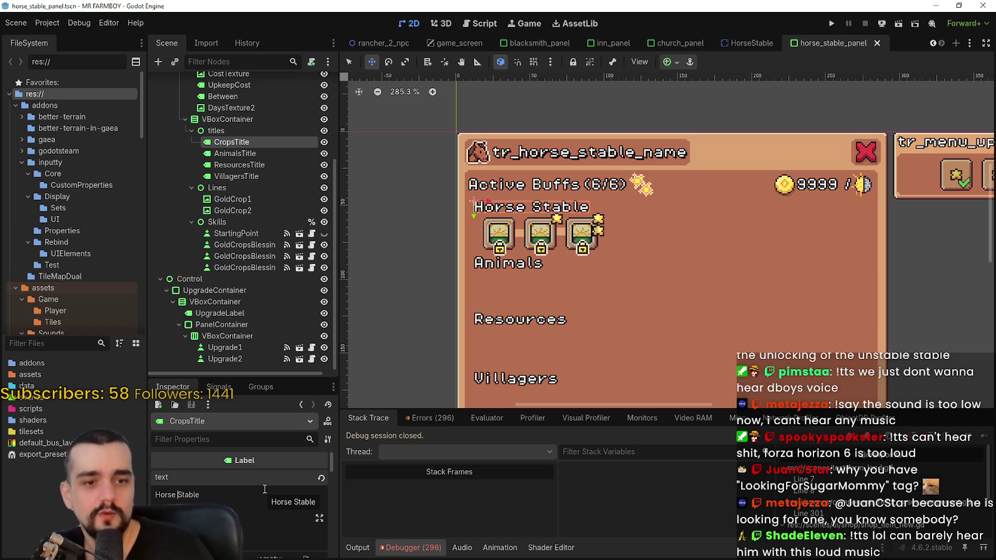
{"action": "scroll", "coordinate": [547, 247], "scroll_direction": "down", "scroll_amount": 1}
{"action": "scroll", "coordinate": [547, 247], "scroll_direction": "up", "scroll_amount": 3}
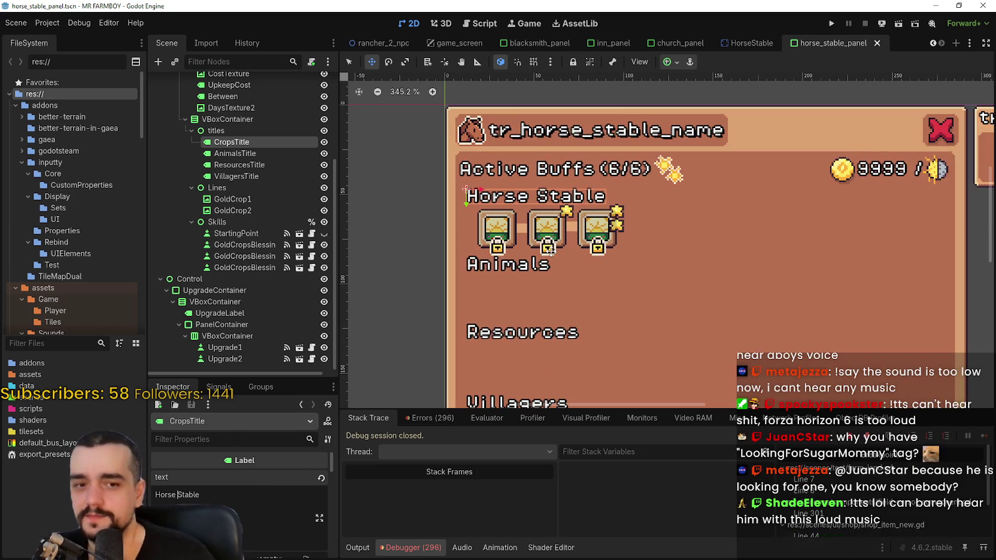
Step: With the Select tool, clear the selection and box-select the Horse Stable heading, its three slots and lines
{"action": "scroll", "coordinate": [547, 246], "scroll_direction": "down", "scroll_amount": 3}
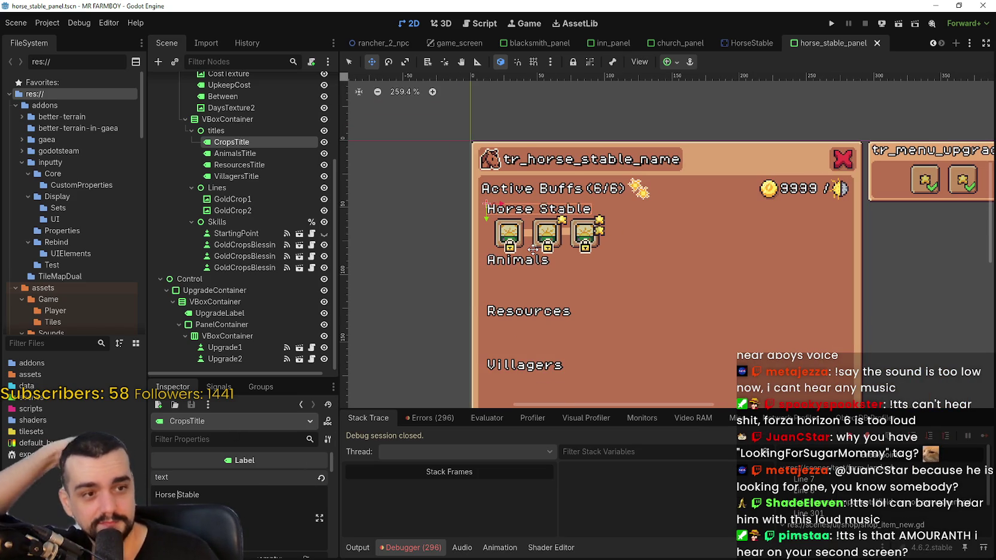
{"action": "scroll", "coordinate": [532, 261], "scroll_direction": "up", "scroll_amount": 1}
{"action": "scroll", "coordinate": [521, 254], "scroll_direction": "down", "scroll_amount": 2}
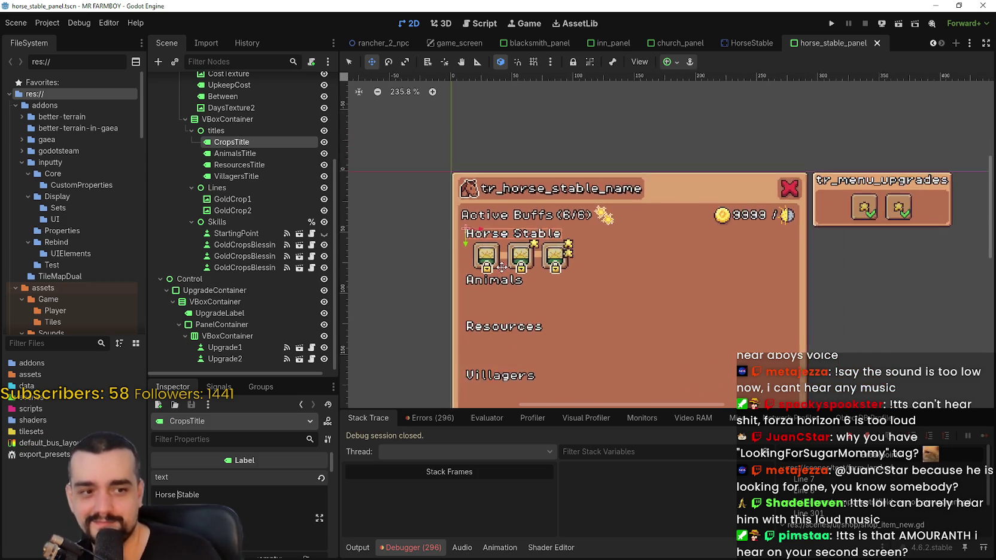
{"action": "scroll", "coordinate": [509, 247], "scroll_direction": "up", "scroll_amount": 2}
{"action": "scroll", "coordinate": [524, 236], "scroll_direction": "down", "scroll_amount": 2}
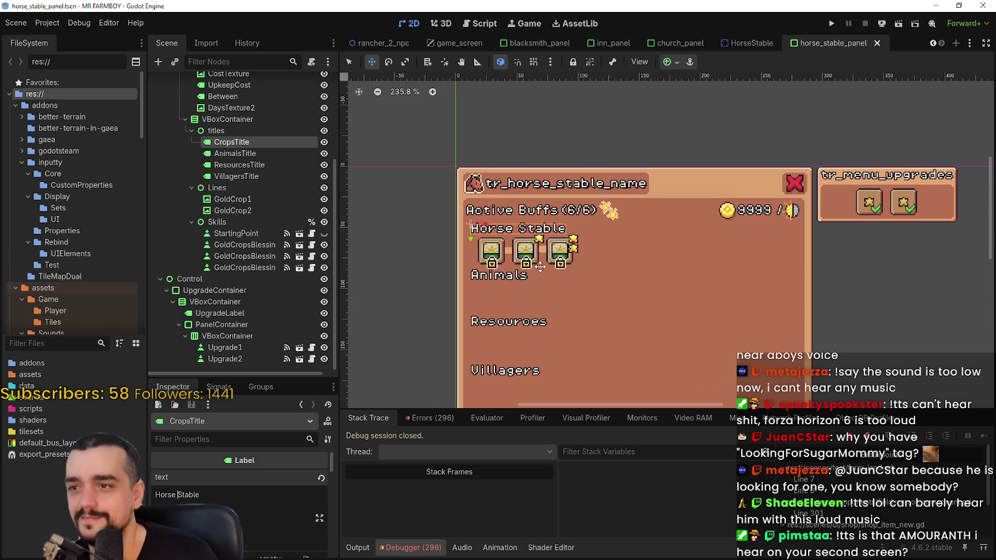
{"action": "key", "text": "q"}
{"action": "left_click", "coordinate": [396, 184]}
{"action": "scroll", "coordinate": [420, 287], "scroll_direction": "up", "scroll_amount": 1}
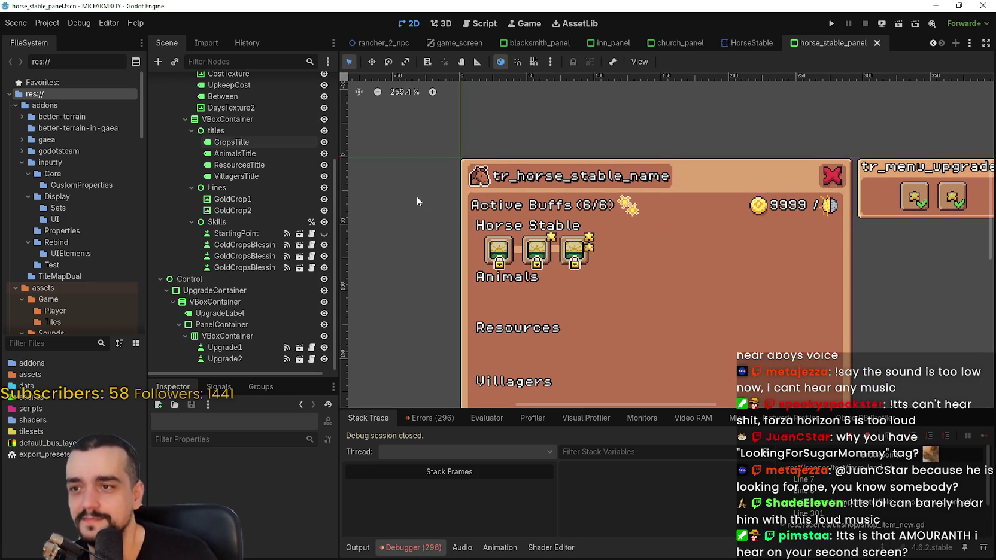
{"action": "scroll", "coordinate": [417, 196], "scroll_direction": "up", "scroll_amount": 1}
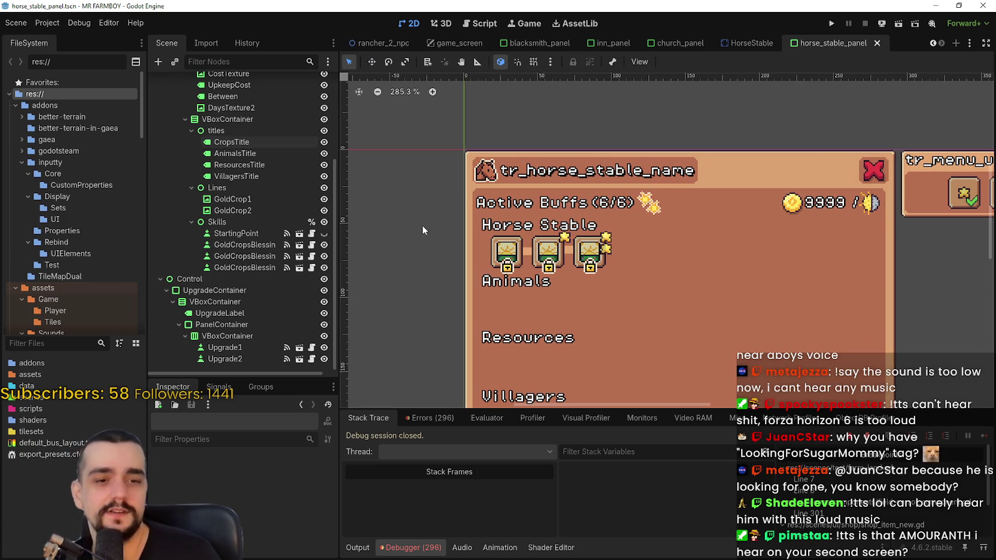
{"action": "mouse_move", "coordinate": [416, 208]}
{"action": "left_mouse_down"}
{"action": "mouse_move", "coordinate": [453, 242]}
{"action": "mouse_move", "coordinate": [661, 280]}
{"action": "left_mouse_up"}
{"action": "scroll", "coordinate": [436, 191], "scroll_direction": "down", "scroll_amount": 1}
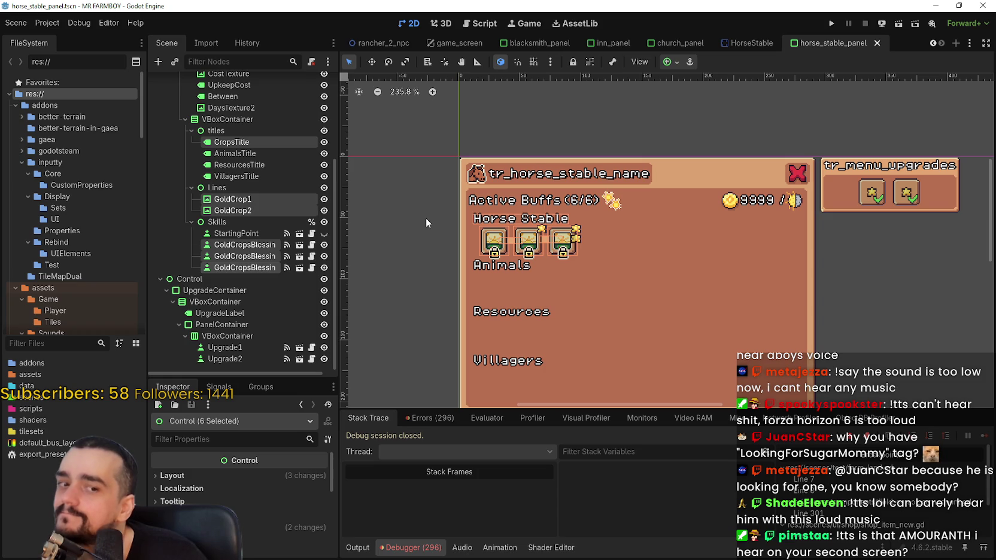
{"action": "scroll", "coordinate": [235, 196], "scroll_direction": "up", "scroll_amount": 5}
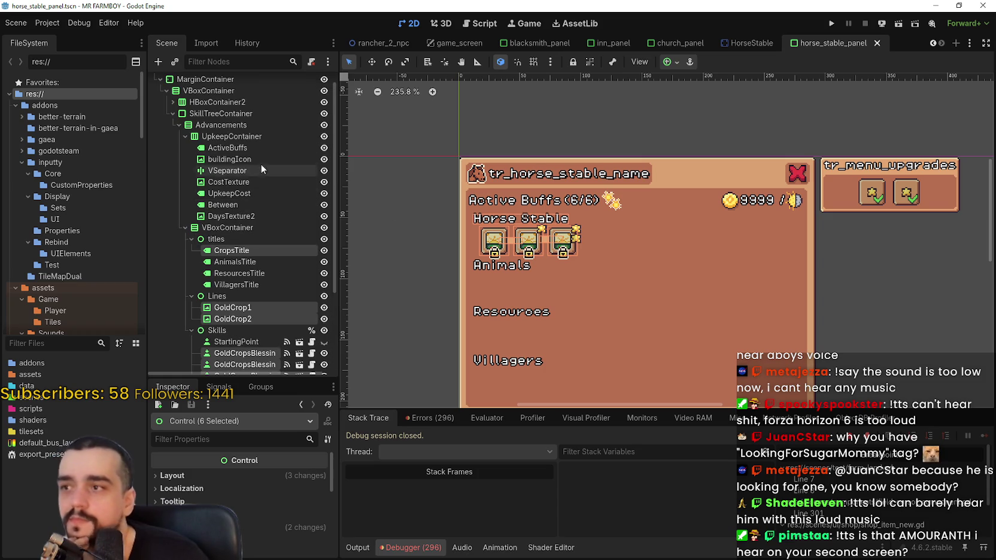
Step: Inspect the ActiveBuffs and Advancements nodes, and toggle UpkeepContainer's visibility to preview the panel without it
{"action": "left_click", "coordinate": [253, 148]}
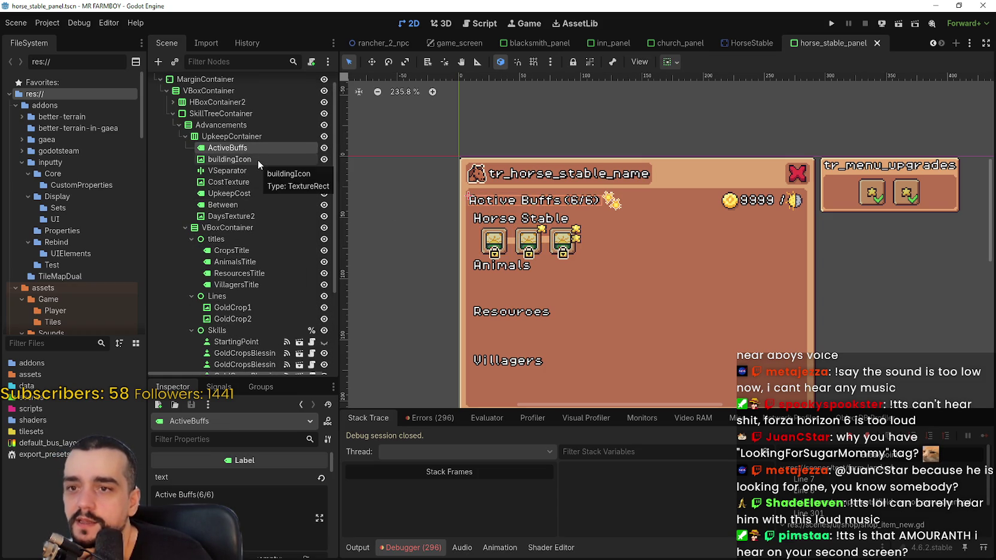
{"action": "scroll", "coordinate": [635, 275], "scroll_direction": "down", "scroll_amount": 2}
{"action": "scroll", "coordinate": [610, 246], "scroll_direction": "up", "scroll_amount": 2}
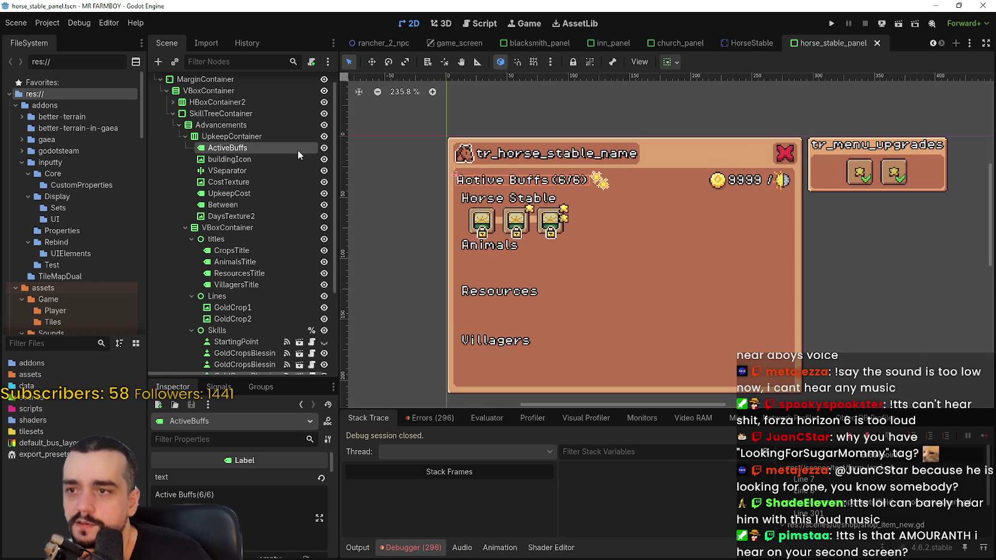
{"action": "left_click", "coordinate": [284, 158]}
{"action": "left_click", "coordinate": [252, 148]}
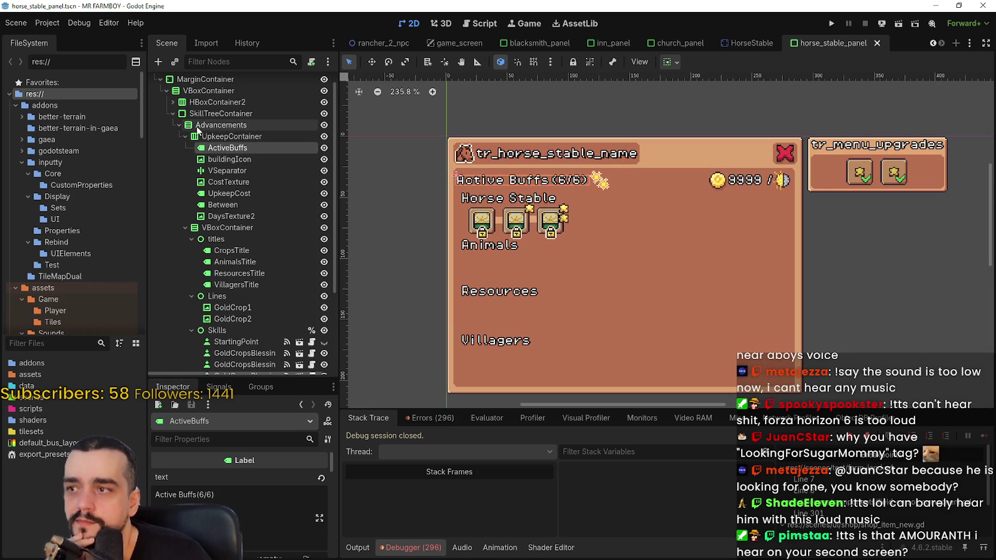
{"action": "left_click", "coordinate": [179, 127]}
{"action": "left_click", "coordinate": [200, 140]}
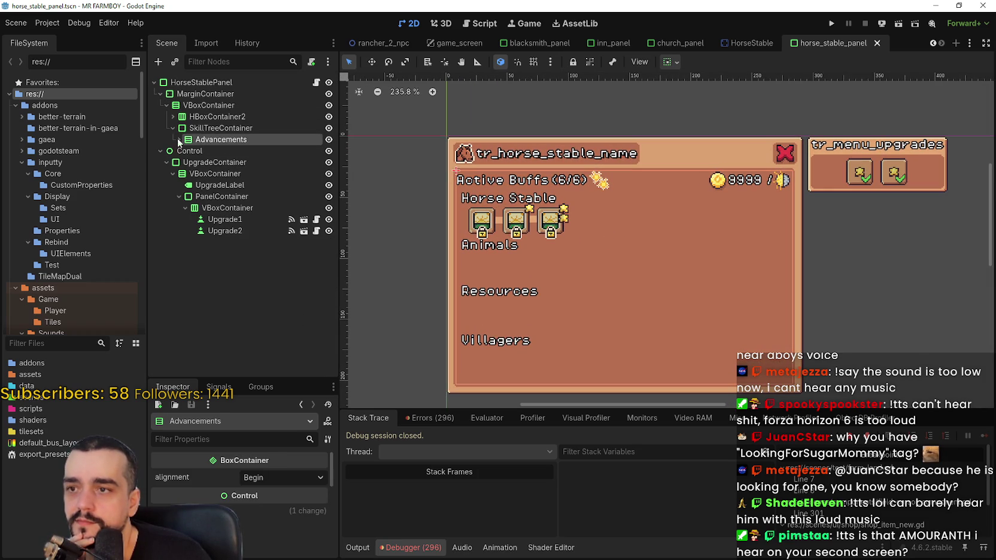
{"action": "left_click", "coordinate": [178, 139]}
{"action": "left_click", "coordinate": [217, 152]}
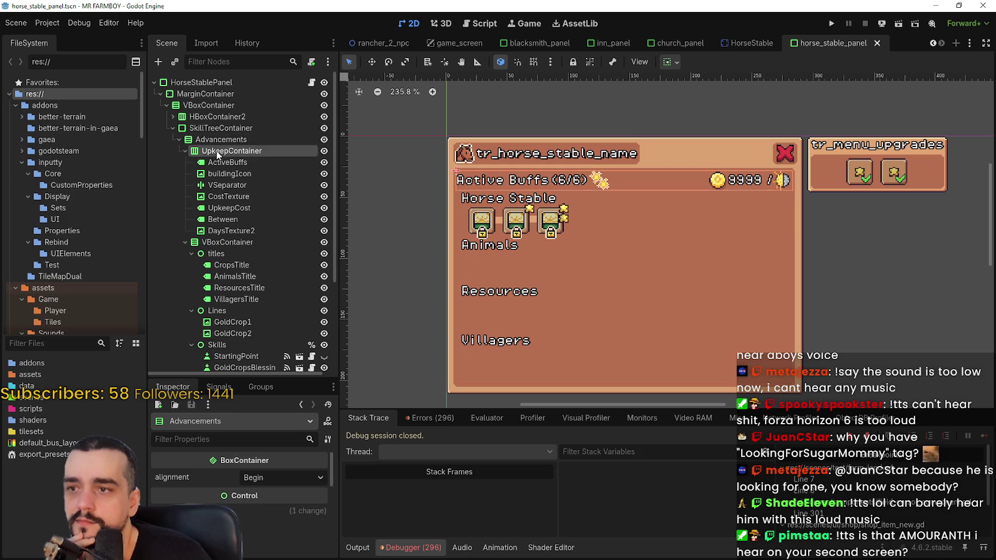
{"action": "left_click", "coordinate": [324, 151]}
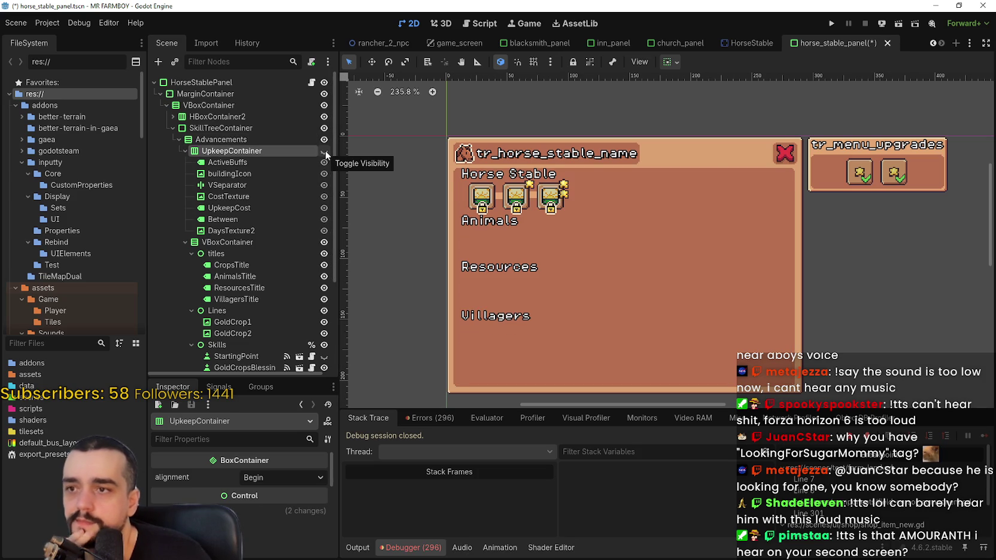
{"action": "left_click", "coordinate": [323, 150]}
Step: Delete UpkeepContainer and its children, confirming the deletion
{"action": "right_click", "coordinate": [264, 154]}
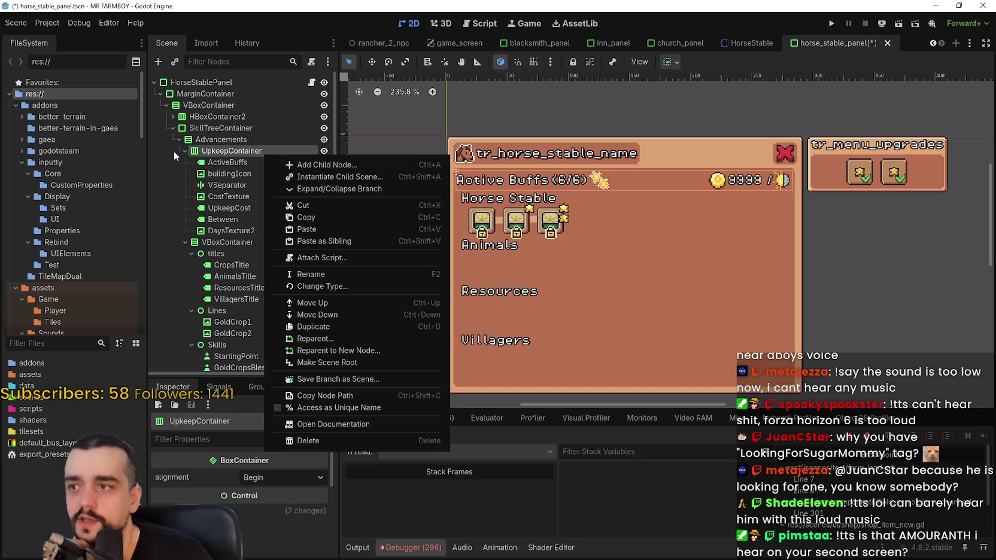
{"action": "left_click", "coordinate": [174, 154]}
{"action": "left_click", "coordinate": [181, 152]}
{"action": "right_click", "coordinate": [203, 154]}
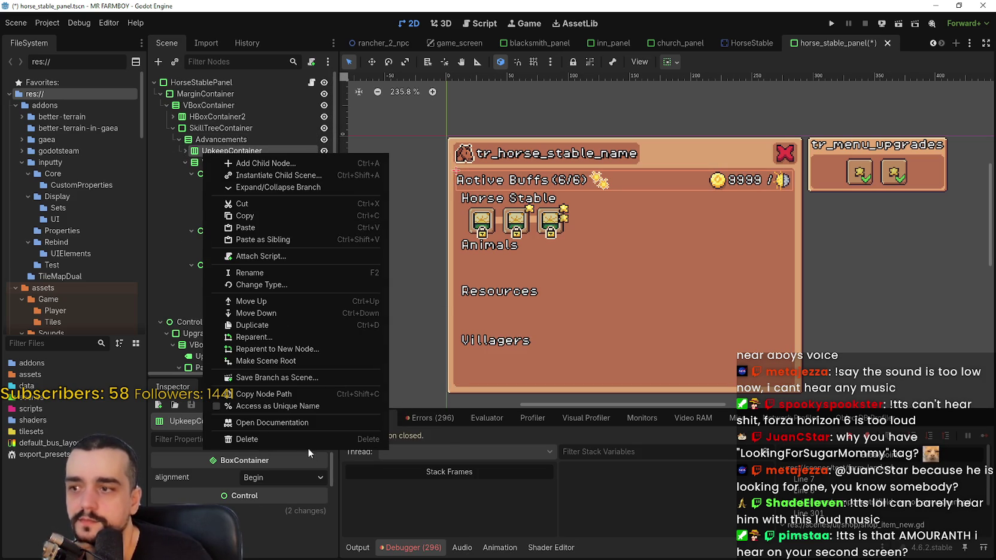
{"action": "left_click", "coordinate": [311, 440]}
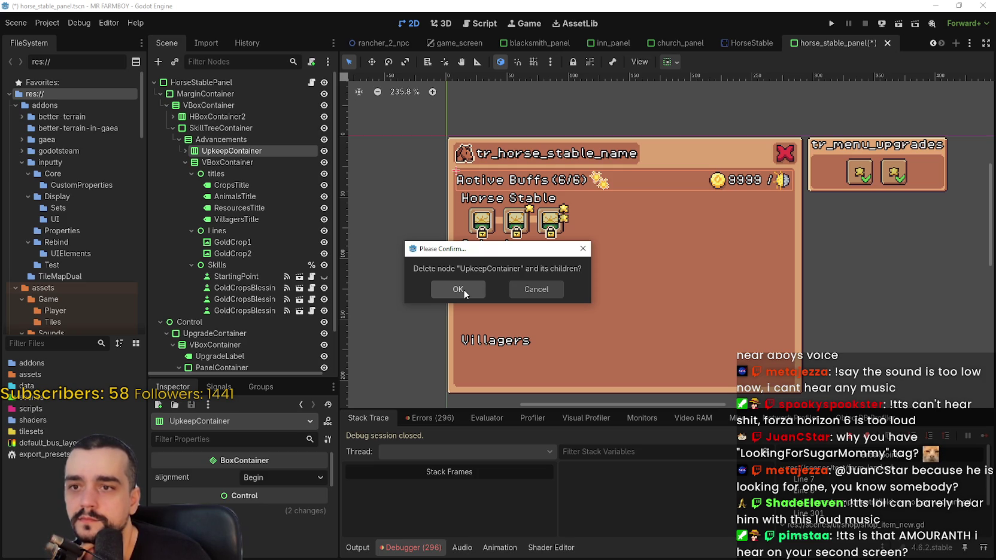
{"action": "left_click", "coordinate": [457, 289]}
{"action": "scroll", "coordinate": [453, 191], "scroll_direction": "up", "scroll_amount": 2}
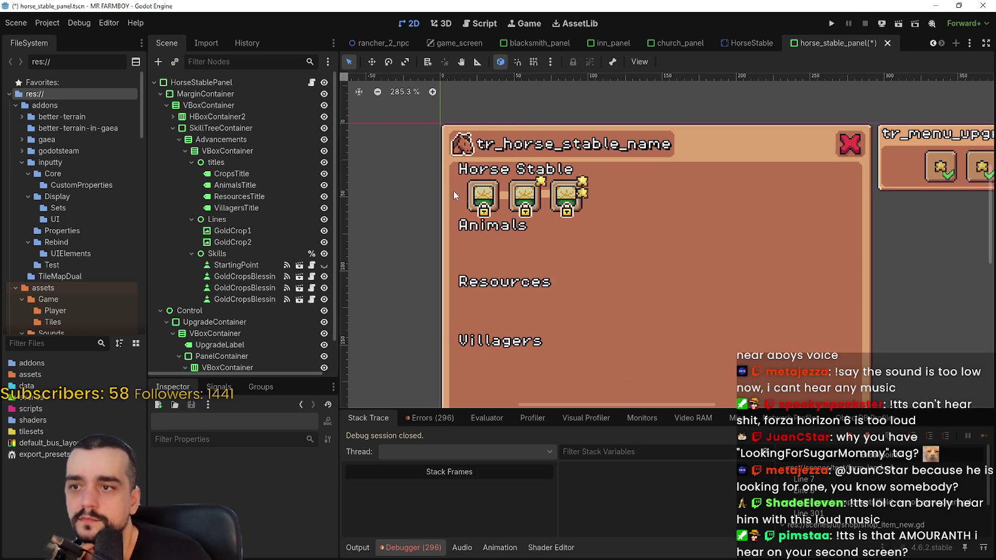
Step: Inspect the CropsTitle, AnimalsTitle, ResourcesTitle and VillagersTitle heading labels
{"action": "left_click", "coordinate": [259, 172]}
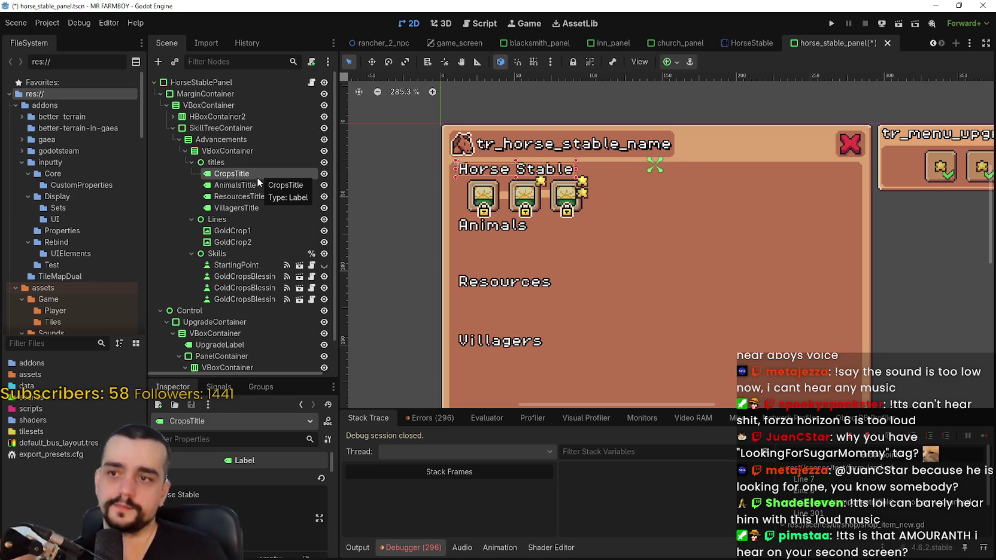
{"action": "scroll", "coordinate": [611, 190], "scroll_direction": "down", "scroll_amount": 1}
{"action": "scroll", "coordinate": [564, 191], "scroll_direction": "up", "scroll_amount": 1}
{"action": "scroll", "coordinate": [564, 192], "scroll_direction": "down", "scroll_amount": 2}
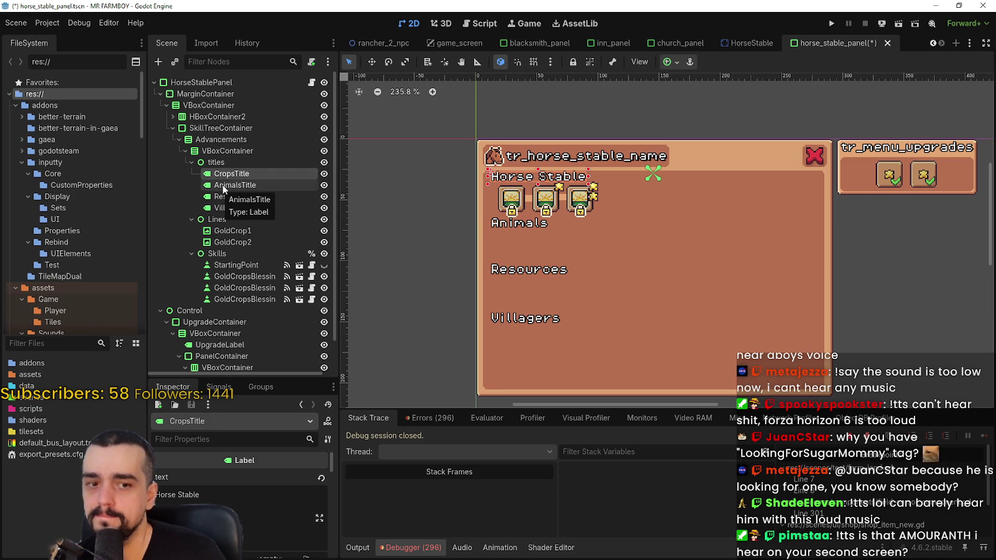
{"action": "left_click", "coordinate": [224, 186]}
{"action": "left_click", "coordinate": [233, 196]}
{"action": "left_click", "coordinate": [241, 209]}
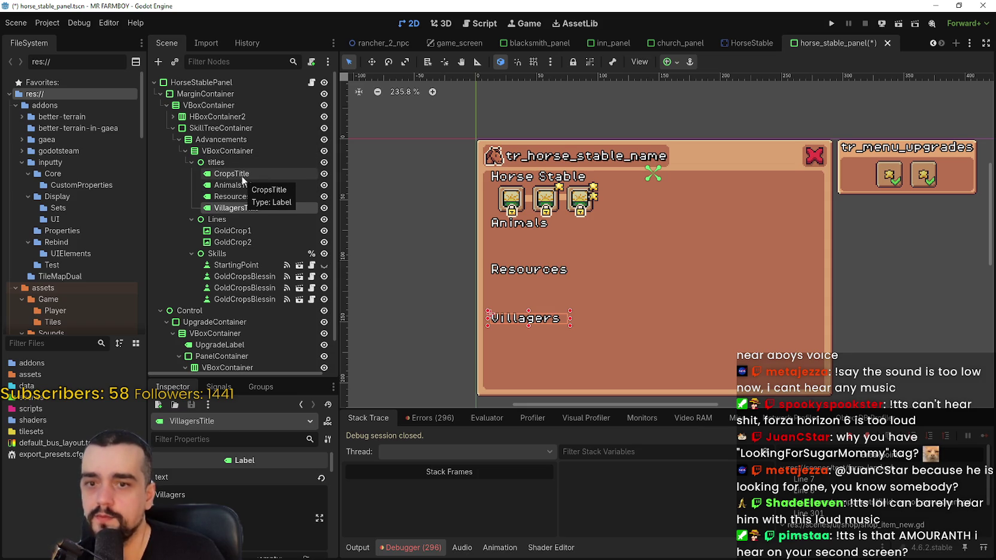
Step: Inspect the three GoldCropsBlessing upgrade slot nodes of the Horse Stable row
{"action": "scroll", "coordinate": [411, 191], "scroll_direction": "up", "scroll_amount": 1}
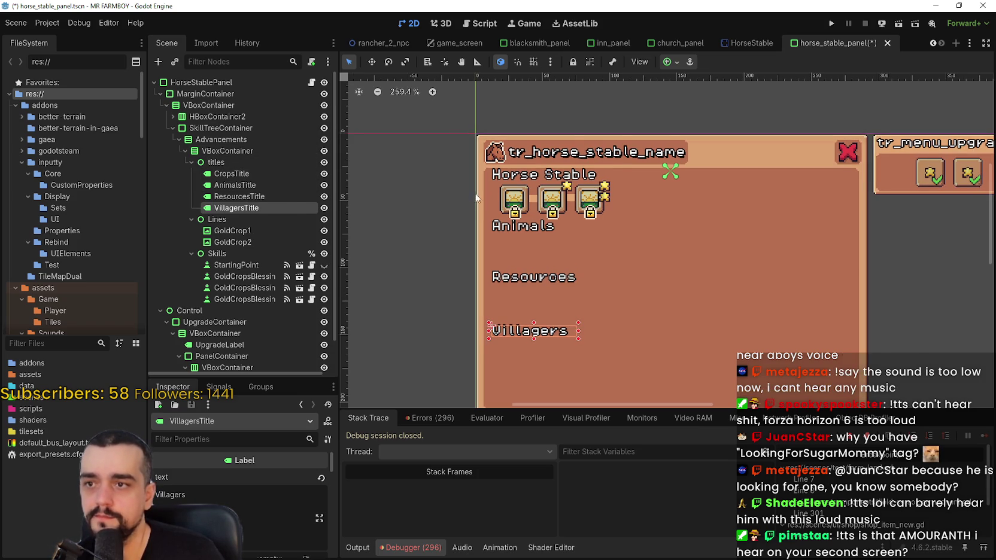
{"action": "left_click", "coordinate": [260, 276]}
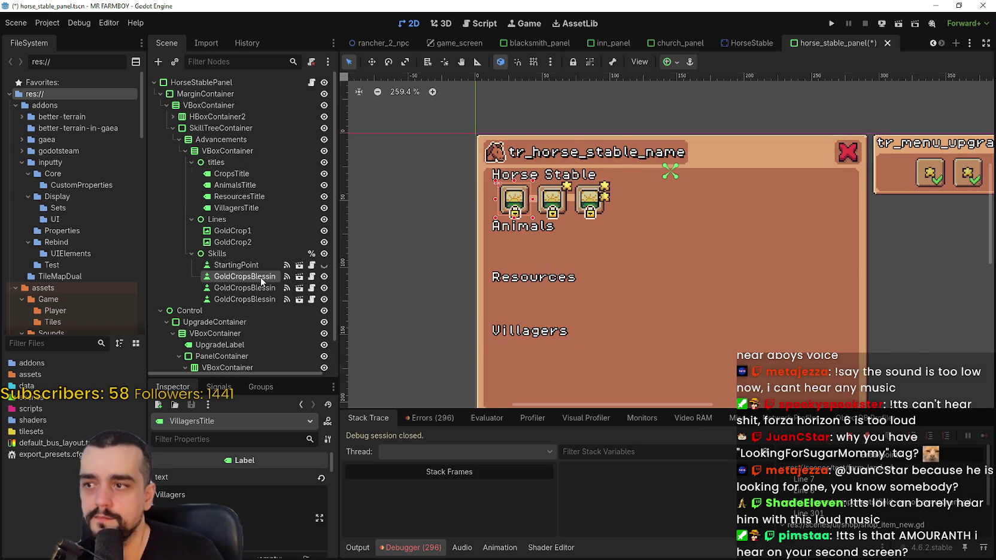
{"action": "left_click", "coordinate": [260, 288]}
{"action": "left_click", "coordinate": [257, 299]}
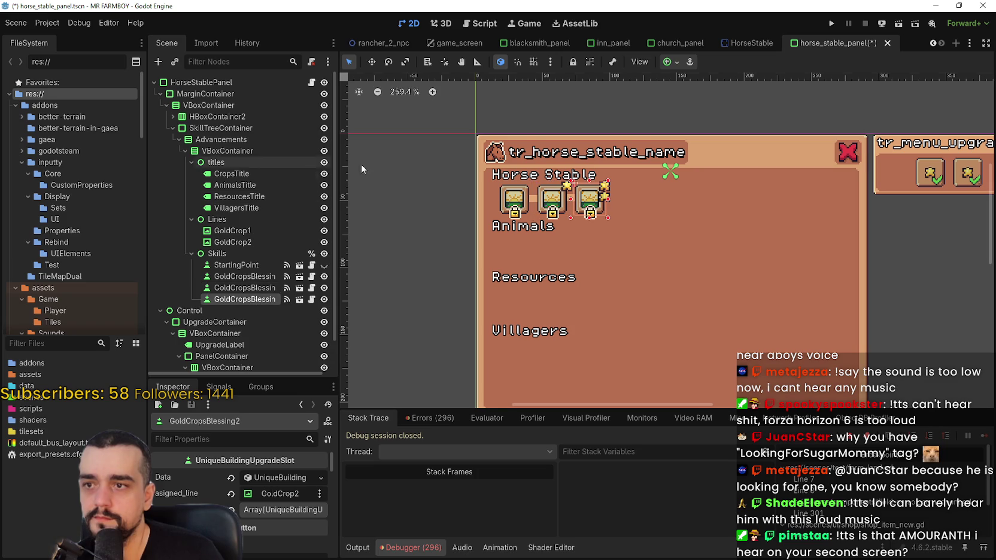
{"action": "scroll", "coordinate": [550, 145], "scroll_direction": "up", "scroll_amount": 1}
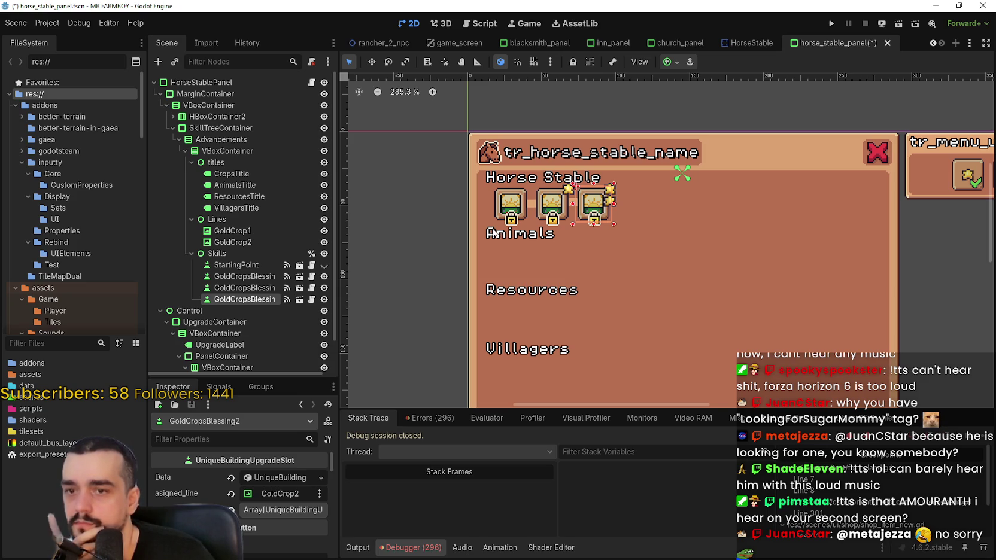
{"action": "left_click", "coordinate": [245, 275]}
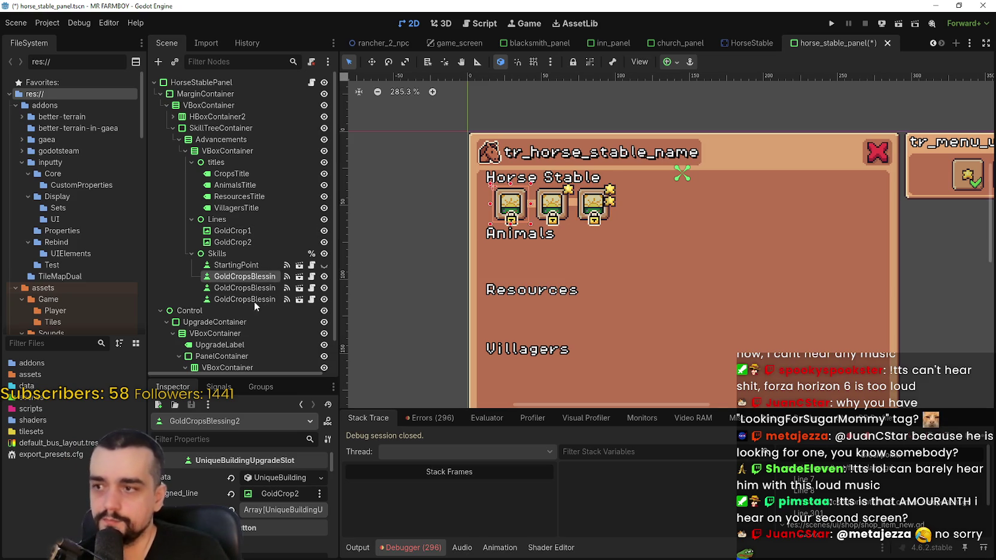
Step: Rename the three slot nodes to Horse, Horse1 and Horse2
{"action": "double_click", "coordinate": [243, 277]}
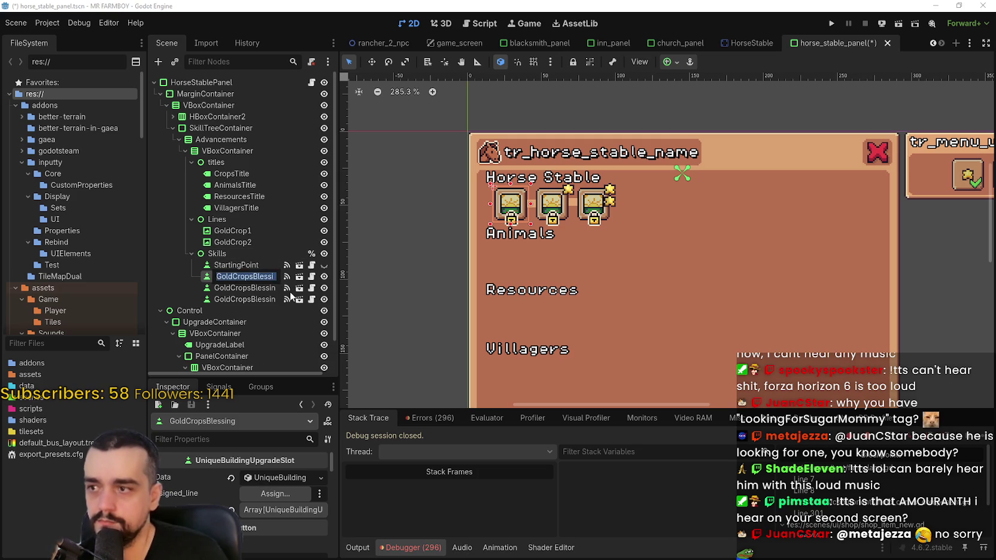
{"action": "type", "text": "Horse"}
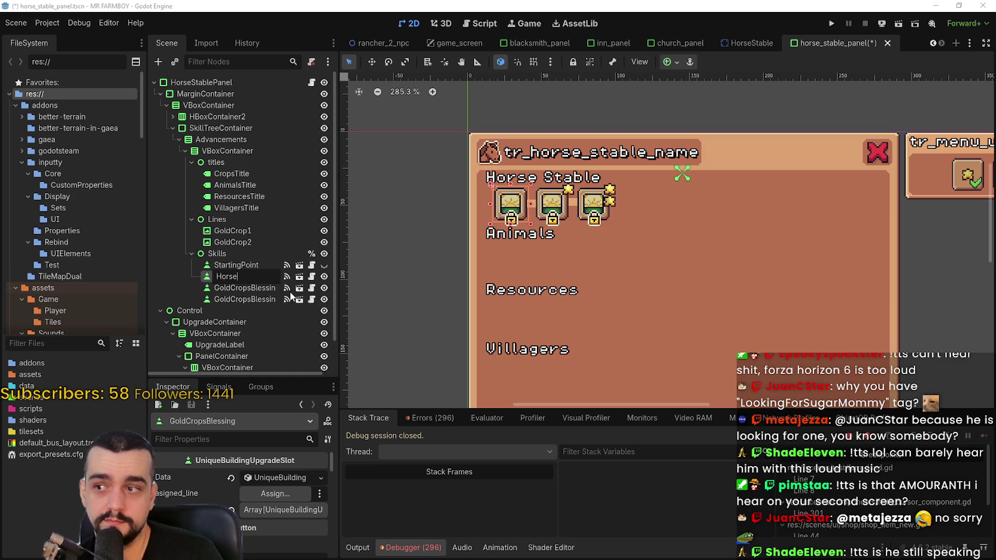
{"action": "type", "text": "Ma"}
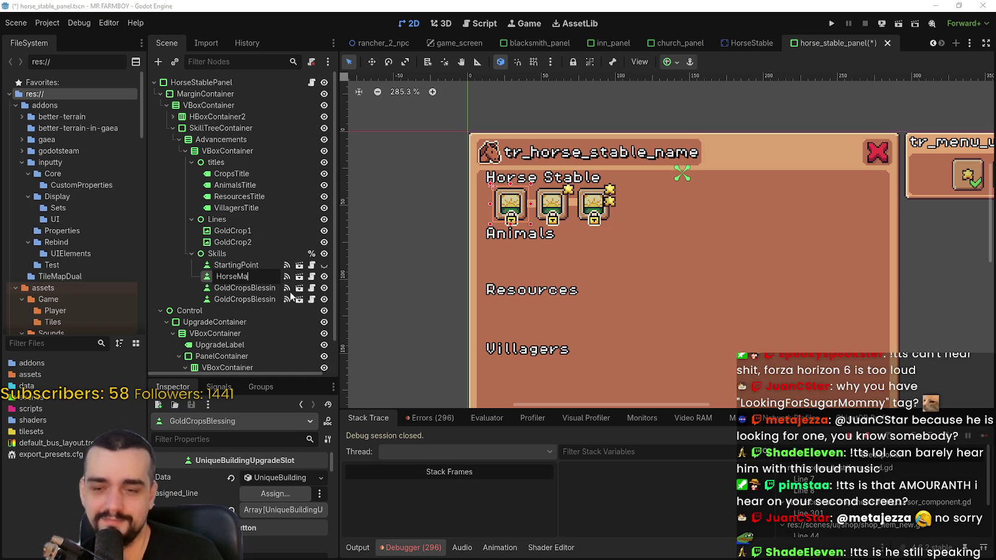
{"action": "key", "text": "BackSpace"}
{"action": "key", "text": "BackSpace"}
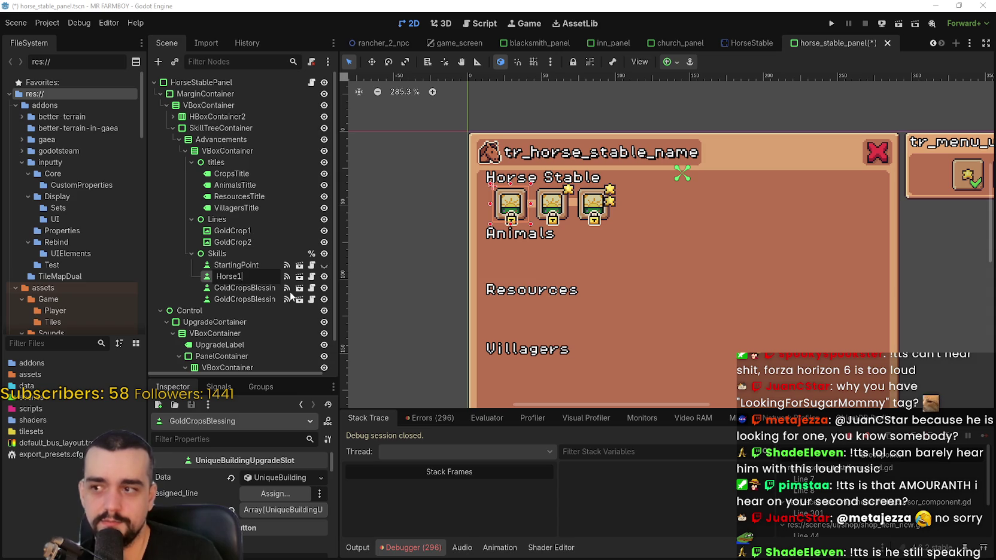
{"action": "key", "text": "BackSpace"}
{"action": "key", "text": "Return"}
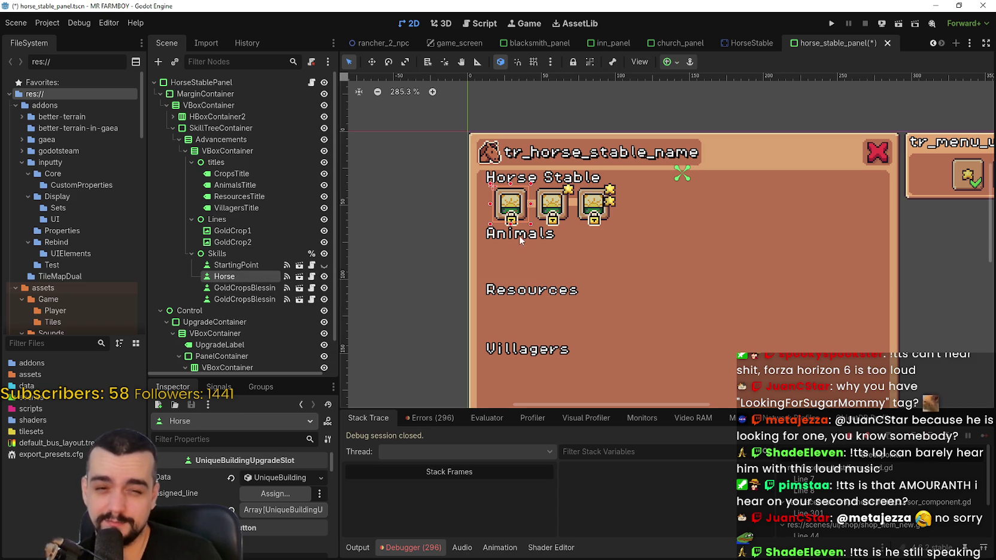
{"action": "left_click", "coordinate": [251, 287]}
{"action": "left_click", "coordinate": [253, 289]}
{"action": "type", "text": "H"}
{"action": "left_click", "coordinate": [251, 299]}
{"action": "double_click", "coordinate": [253, 299]}
{"action": "type", "text": "Horse2"}
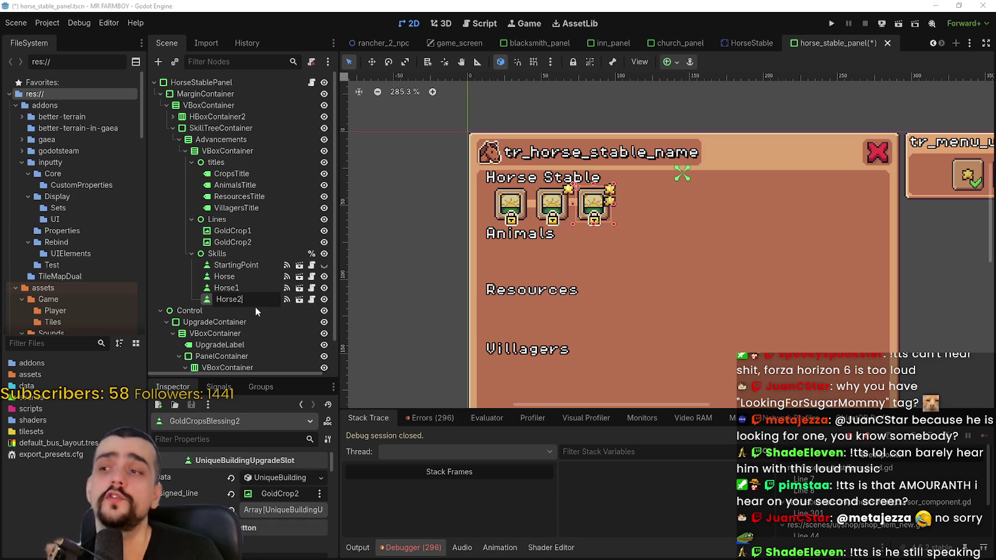
{"action": "key", "text": "Return"}
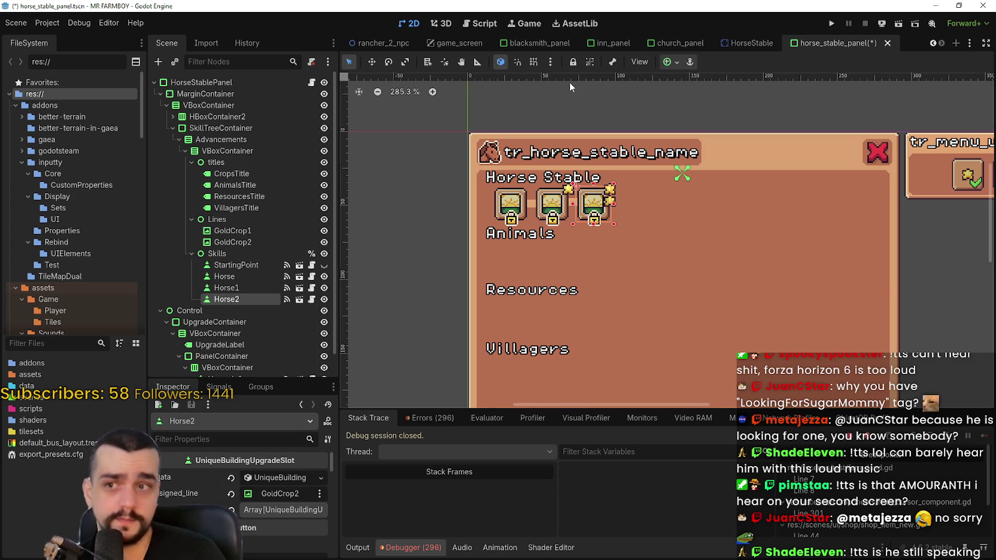
Step: Rename the first slot node to Horse3, keeping Horse1 and Horse2
{"action": "scroll", "coordinate": [551, 186], "scroll_direction": "up", "scroll_amount": 4}
{"action": "scroll", "coordinate": [553, 189], "scroll_direction": "down", "scroll_amount": 2}
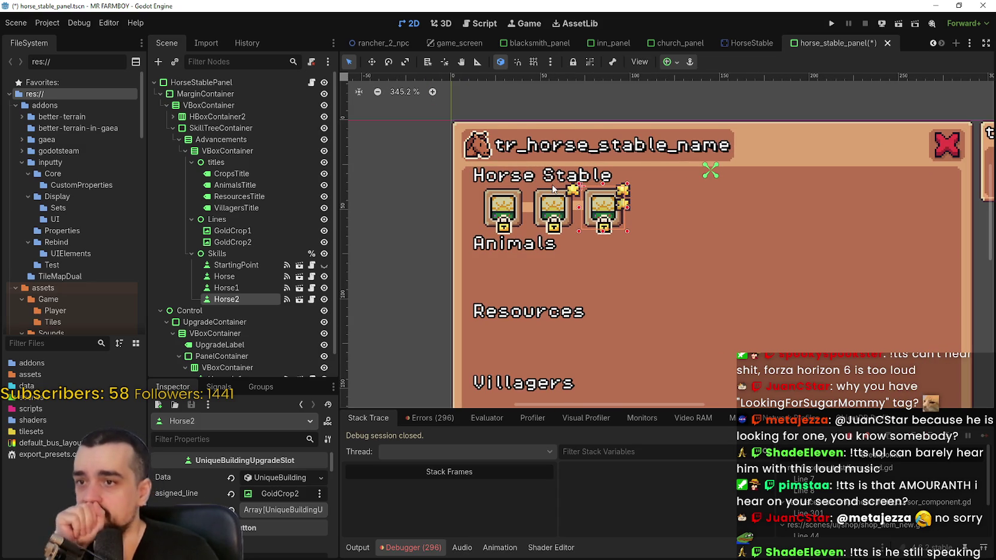
{"action": "left_click", "coordinate": [257, 278]}
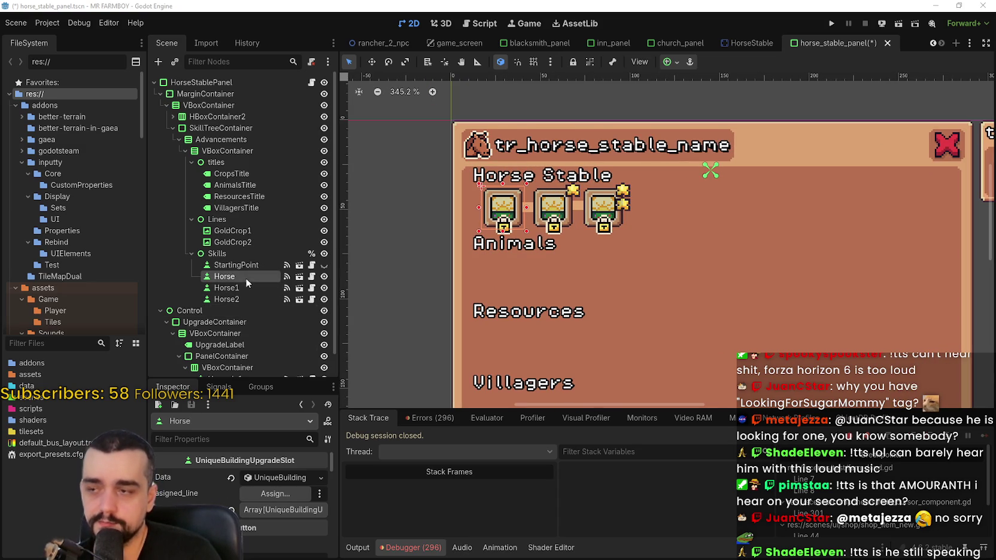
{"action": "left_click", "coordinate": [248, 278]}
{"action": "type", "text": "3"}
{"action": "key", "text": "Return"}
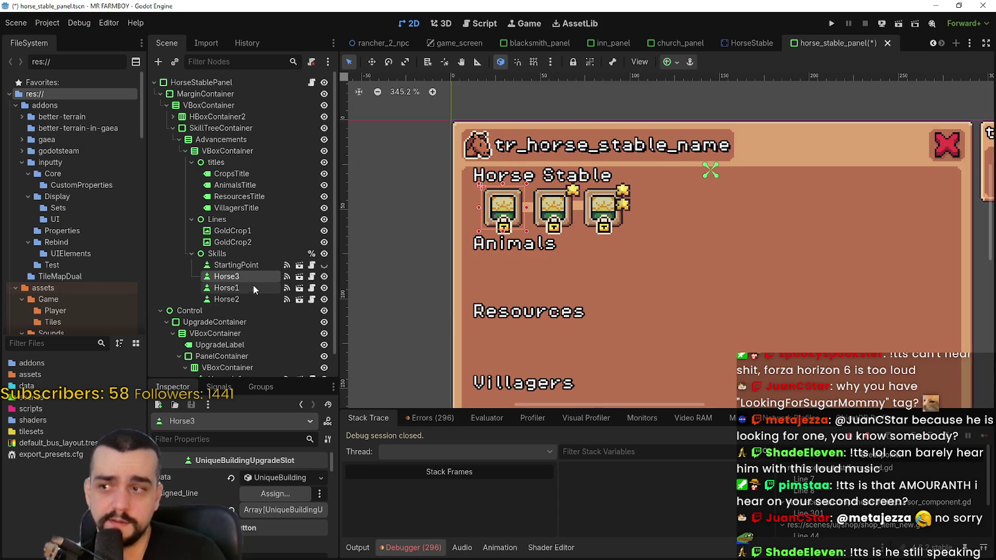
{"action": "left_click", "coordinate": [242, 278]}
{"action": "left_click", "coordinate": [243, 288]}
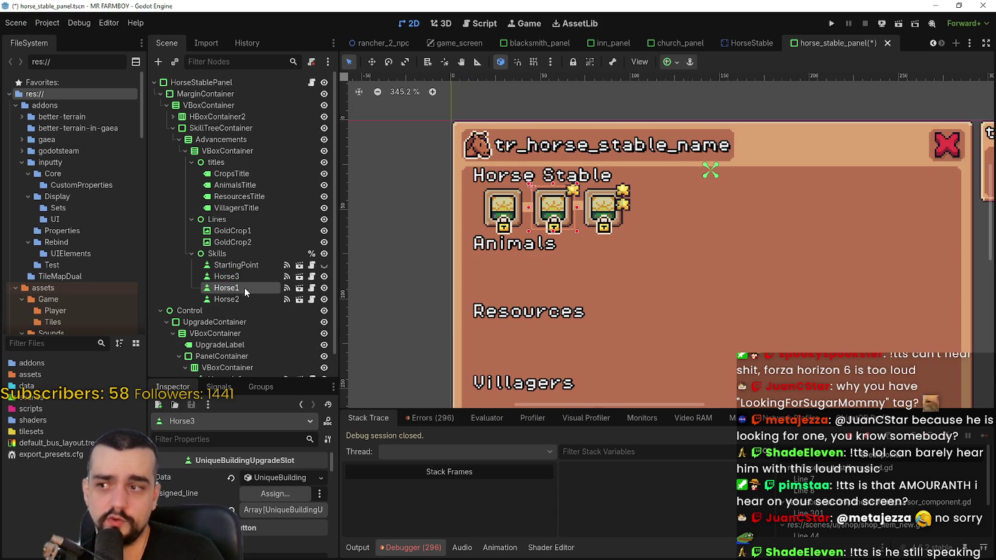
{"action": "left_click", "coordinate": [243, 288]}
{"action": "left_click", "coordinate": [247, 299]}
{"action": "left_click", "coordinate": [250, 297]}
{"action": "key", "text": "BackSpace"}
{"action": "key", "text": "Return"}
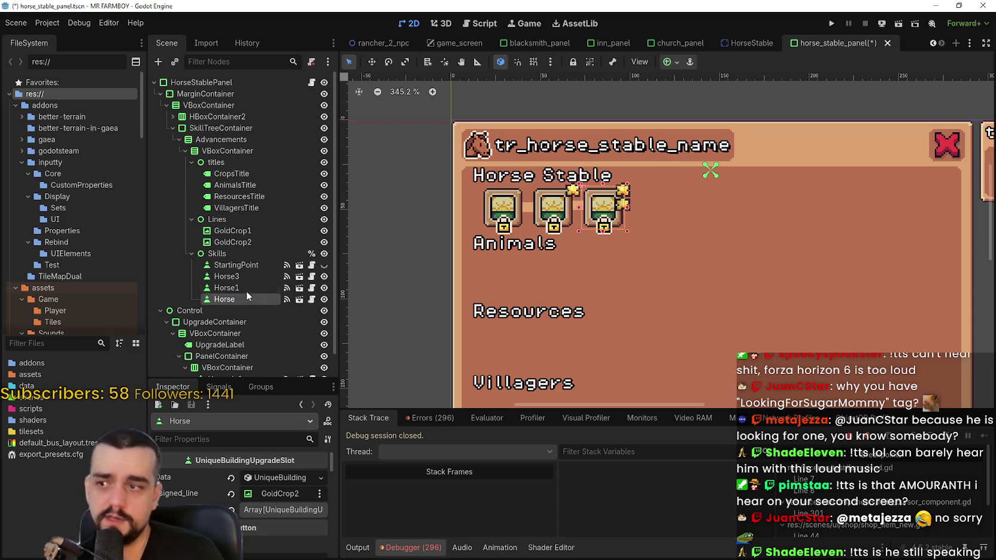
{"action": "left_click", "coordinate": [248, 300]}
{"action": "type", "text": "2"}
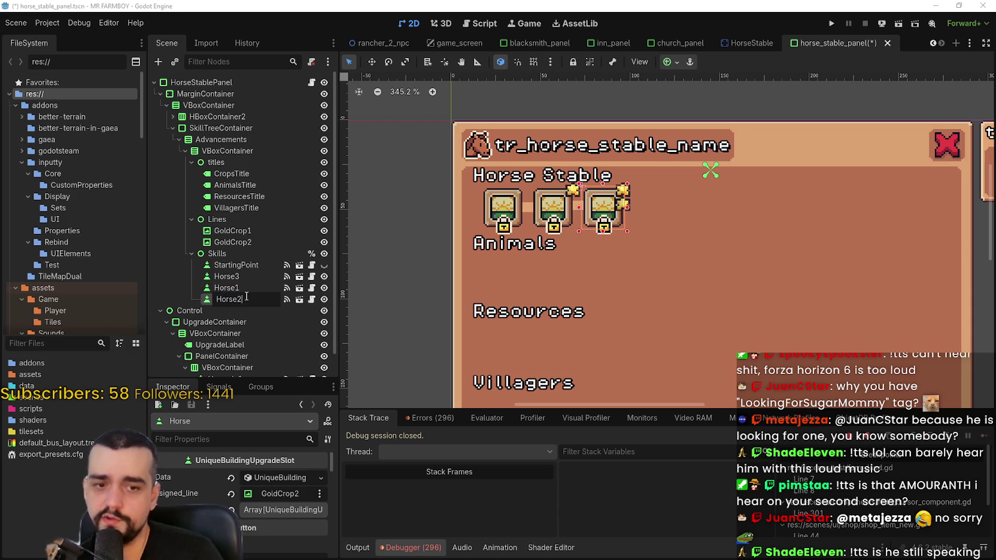
{"action": "key", "text": "Return"}
Step: Rename Horse3, Horse1 and Horse2 to HorseUpgrade, HorseUpgrade1 and HorseUpgrade2
{"action": "left_click", "coordinate": [246, 277]}
{"action": "left_click", "coordinate": [250, 276]}
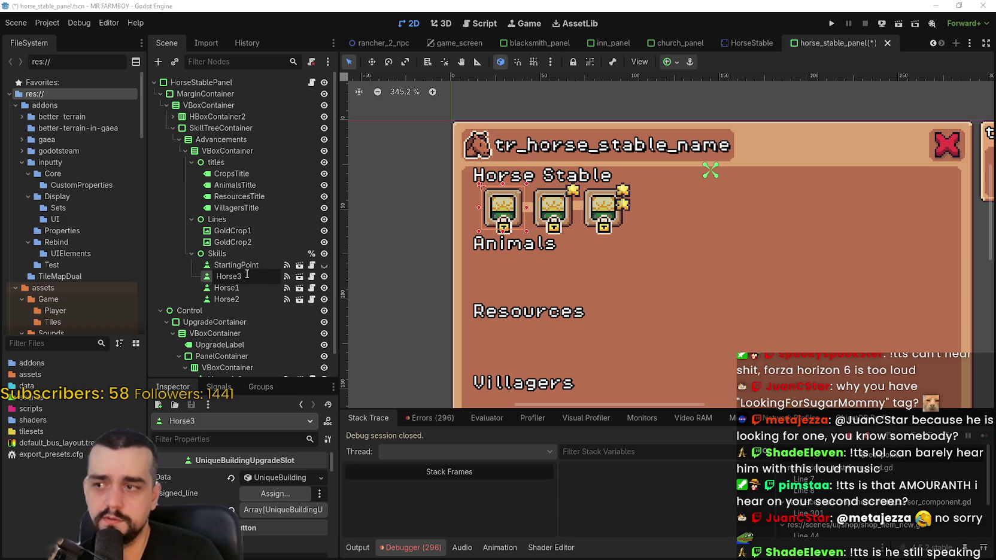
{"action": "key", "text": "Return"}
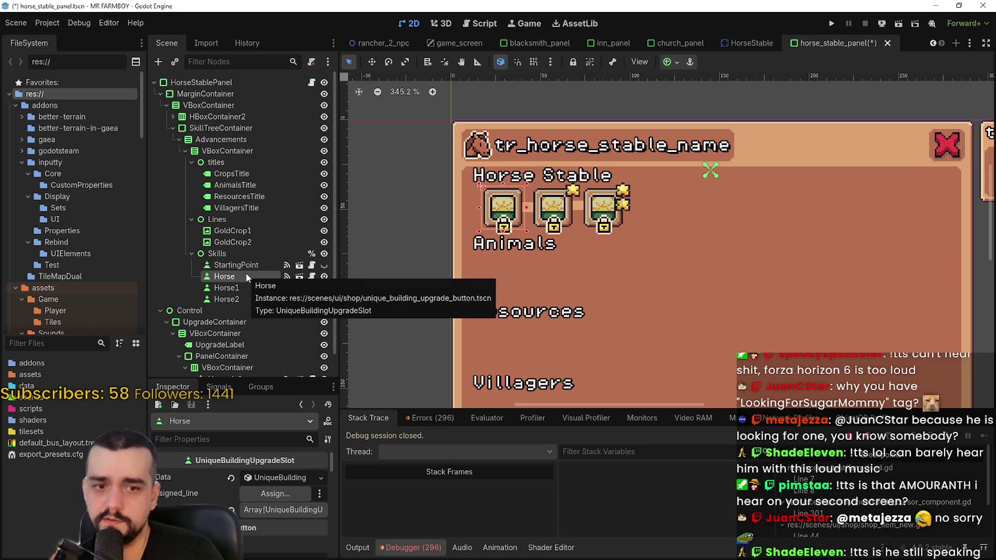
{"action": "left_click", "coordinate": [245, 275]}
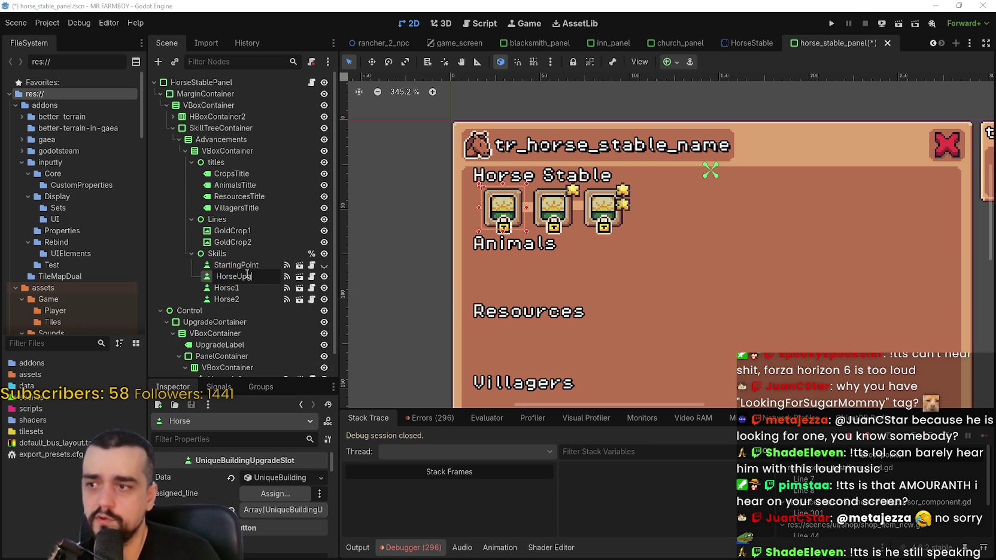
{"action": "key", "text": "Return"}
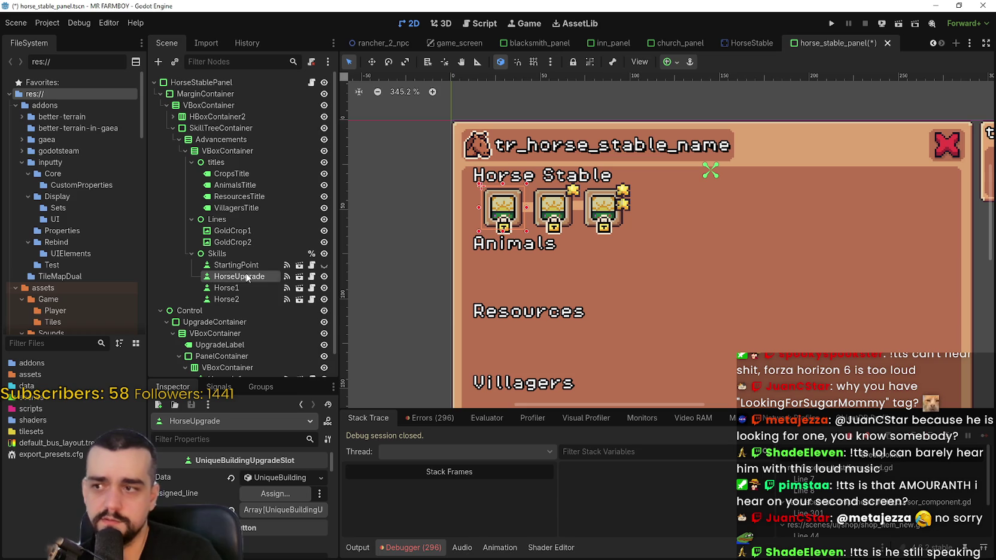
{"action": "left_click", "coordinate": [247, 288]}
{"action": "left_click", "coordinate": [247, 289]}
{"action": "type", "text": "Upgrade"}
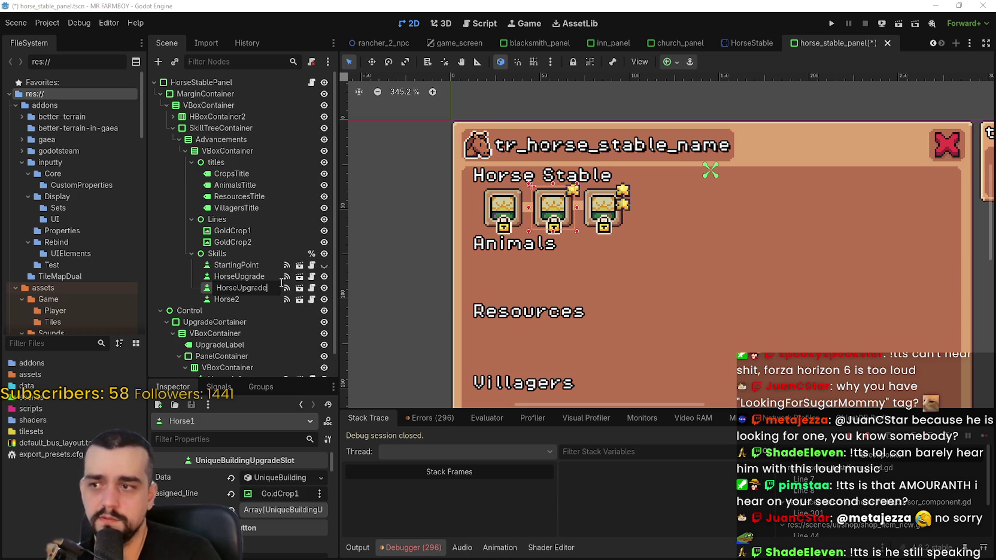
{"action": "type", "text": "1"}
{"action": "key", "text": "Return"}
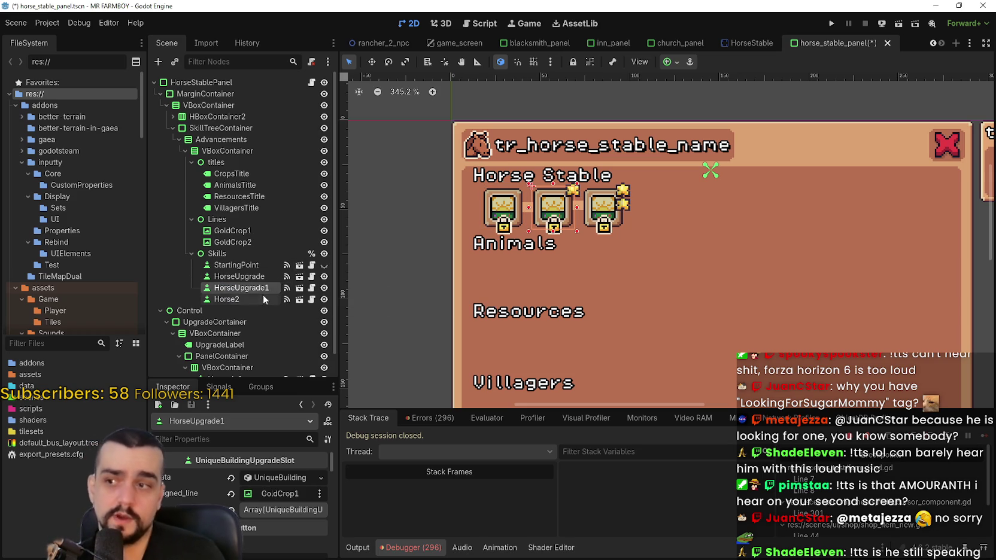
{"action": "left_click", "coordinate": [243, 301]}
{"action": "left_click", "coordinate": [243, 302]}
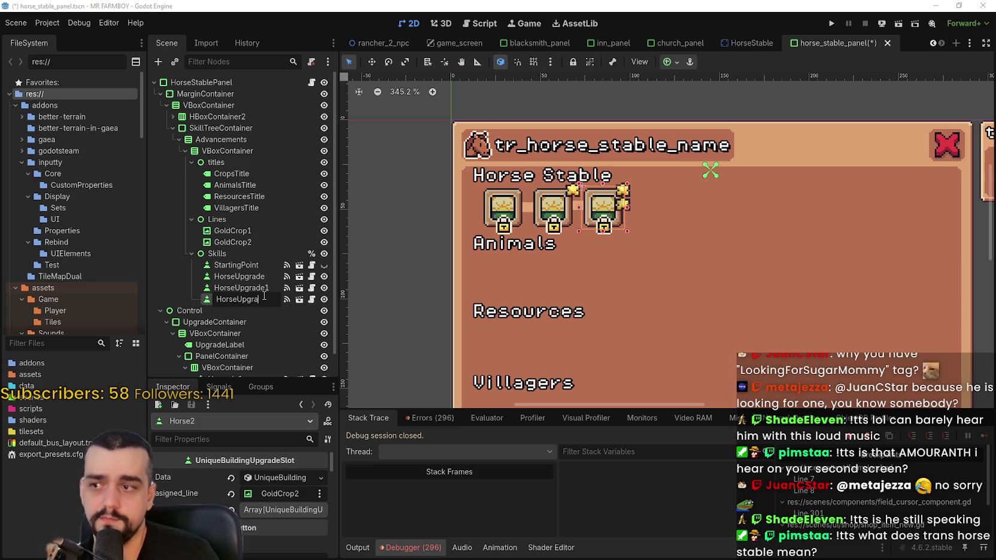
{"action": "key", "text": "Return"}
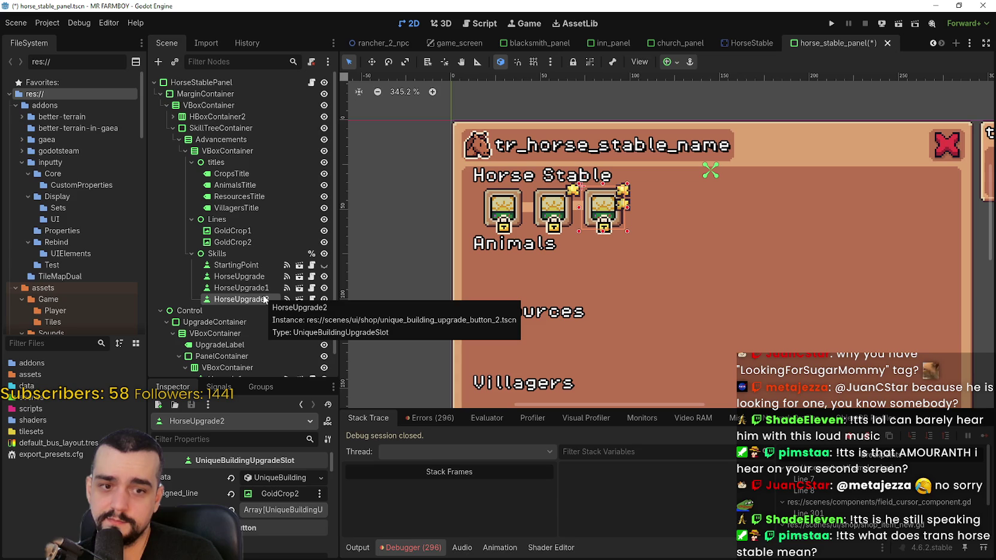
{"action": "scroll", "coordinate": [424, 300], "scroll_direction": "down", "scroll_amount": 3}
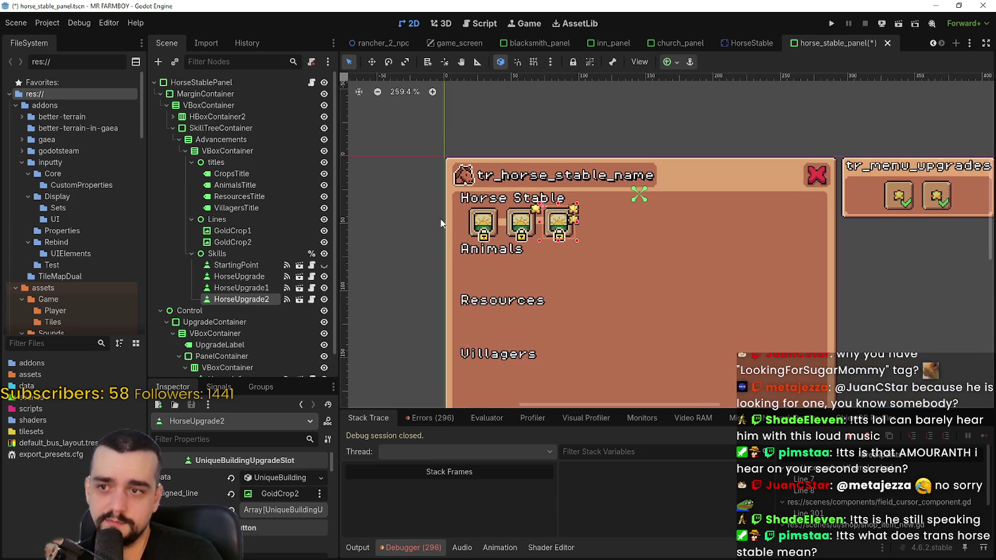
{"action": "scroll", "coordinate": [423, 299], "scroll_direction": "up", "scroll_amount": 1}
{"action": "left_click", "coordinate": [236, 265]}
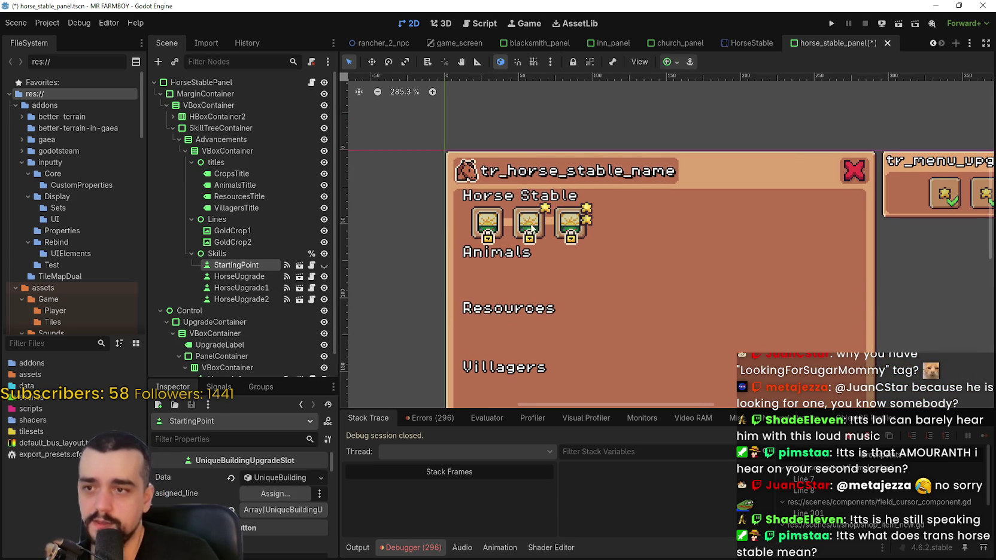
{"action": "left_click", "coordinate": [229, 277]}
{"action": "scroll", "coordinate": [566, 215], "scroll_direction": "up", "scroll_amount": 3}
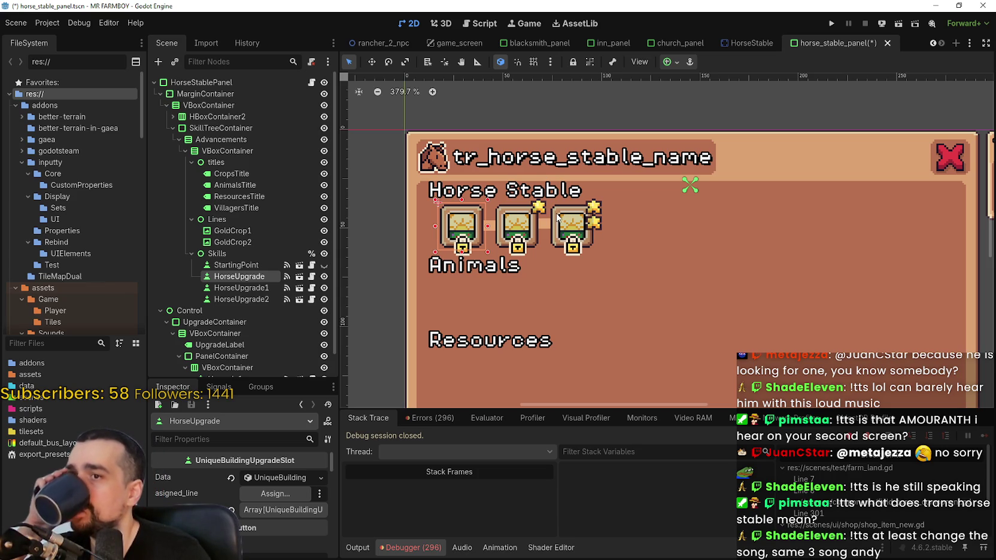
{"action": "left_click_drag", "start_coordinate": [577, 226], "coordinate": [652, 256]}
{"action": "scroll", "coordinate": [604, 257], "scroll_direction": "up", "scroll_amount": 1}
{"action": "scroll", "coordinate": [604, 258], "scroll_direction": "down", "scroll_amount": 1}
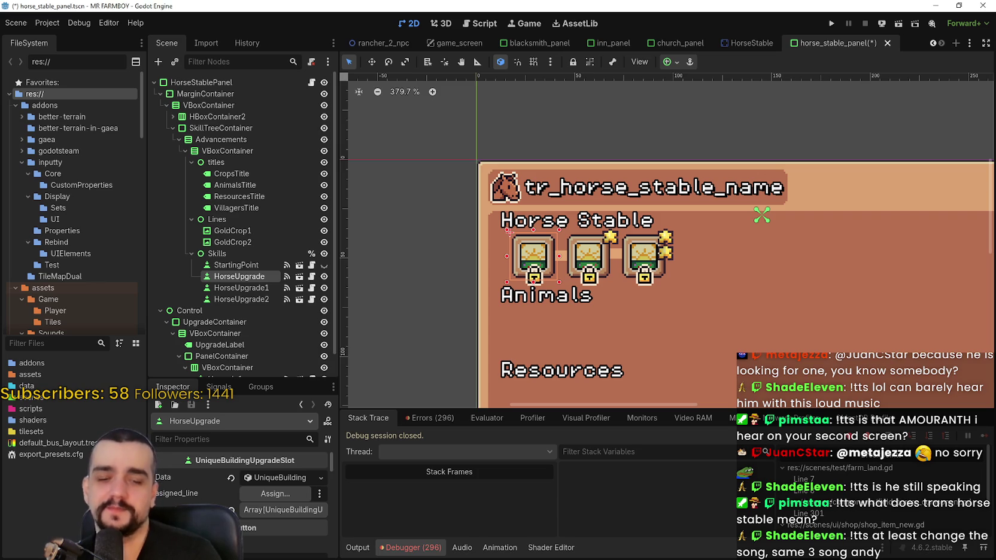
{"action": "scroll", "coordinate": [593, 222], "scroll_direction": "down", "scroll_amount": 4}
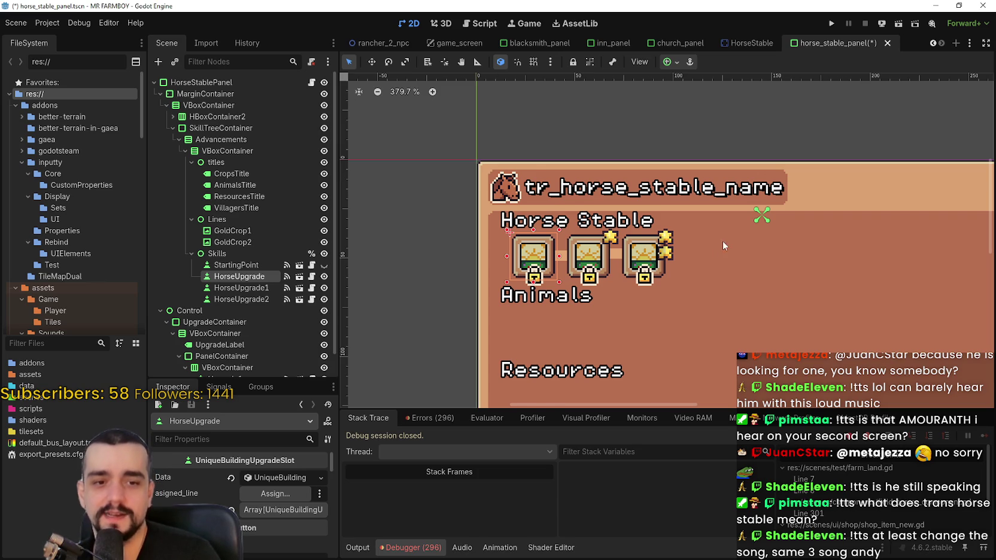
{"action": "scroll", "coordinate": [526, 257], "scroll_direction": "up", "scroll_amount": 4}
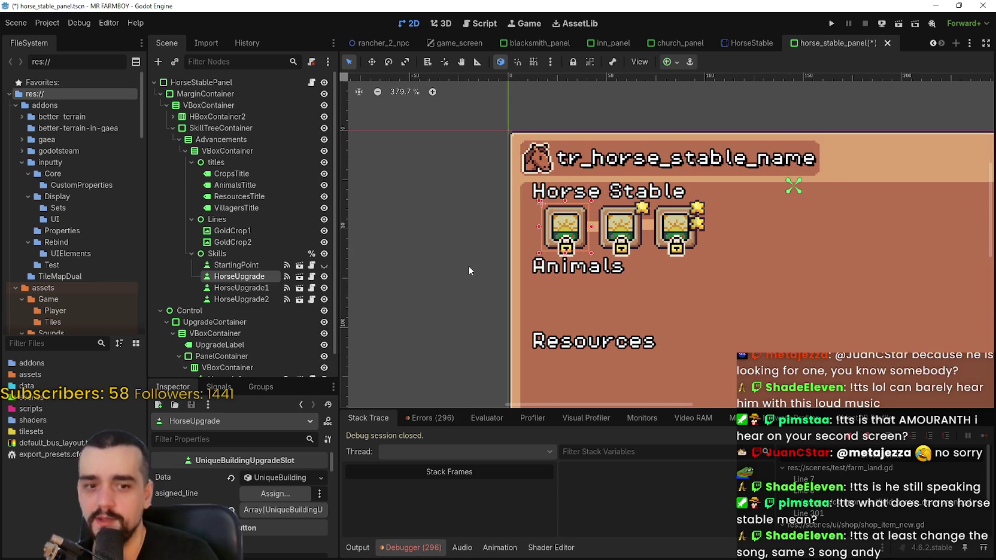
{"action": "scroll", "coordinate": [255, 461], "scroll_direction": "down", "scroll_amount": 1}
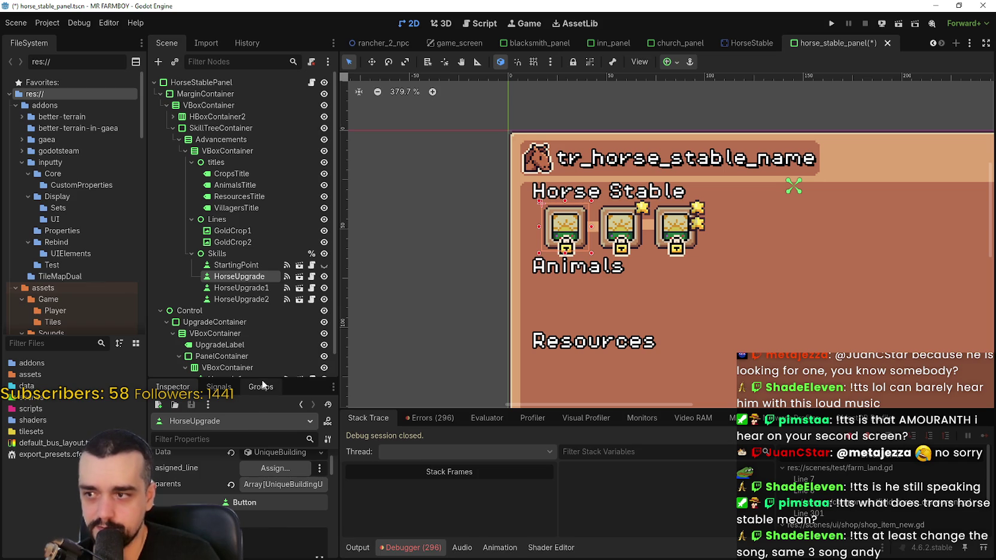
Step: Clear HorseUpgrade's inherited inn_farmer button group and assign a New ButtonGroup
{"action": "left_click_drag", "start_coordinate": [262, 379], "coordinate": [262, 319]}
{"action": "scroll", "coordinate": [285, 527], "scroll_direction": "down", "scroll_amount": 2}
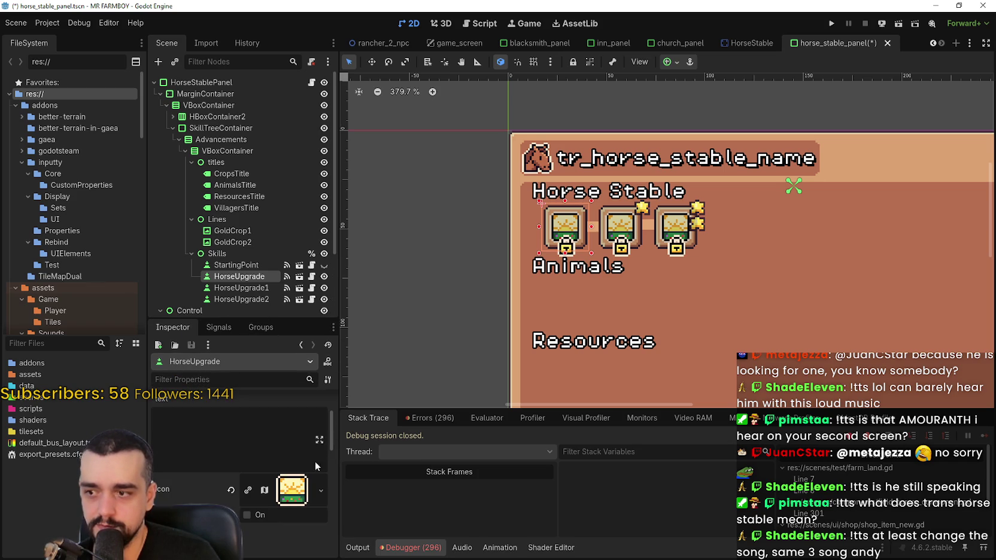
{"action": "mouse_move", "coordinate": [328, 428]}
{"action": "left_mouse_down"}
{"action": "mouse_move", "coordinate": [332, 553]}
{"action": "mouse_move", "coordinate": [334, 488]}
{"action": "left_mouse_up"}
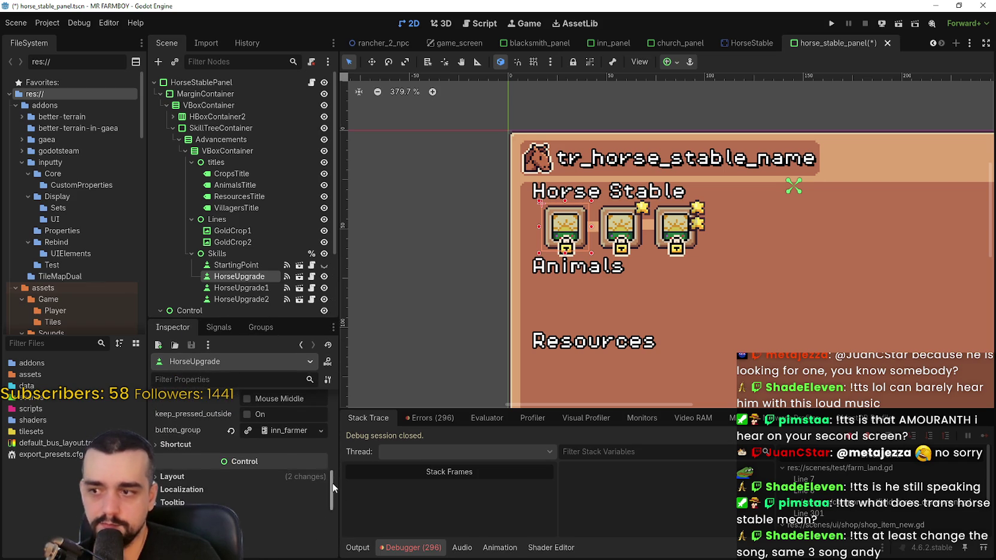
{"action": "right_click", "coordinate": [281, 432]}
{"action": "left_click", "coordinate": [239, 504]}
{"action": "left_click", "coordinate": [320, 430]}
{"action": "left_click", "coordinate": [292, 461]}
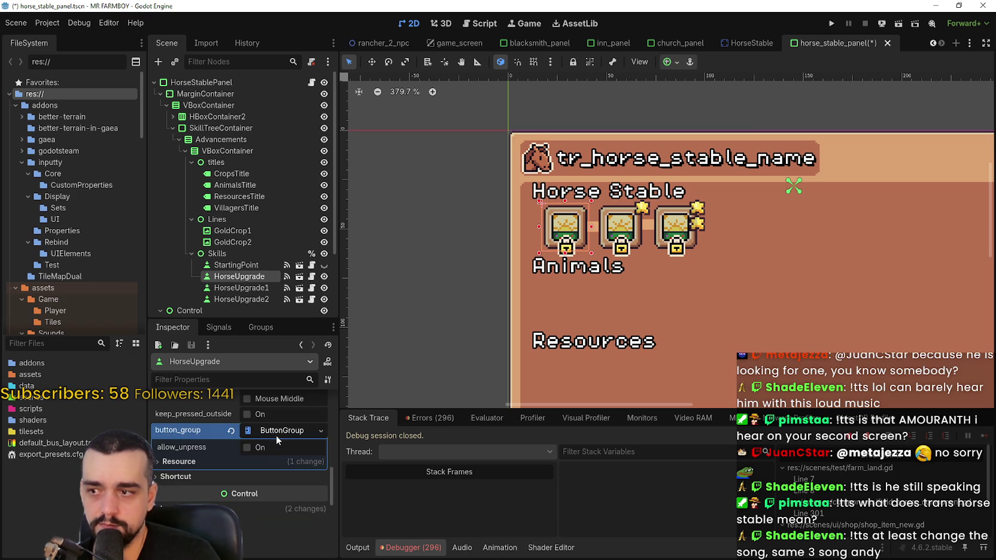
Step: Enable allow_unpress, disable local_to_scene, save the scene, and start saving the group to a file
{"action": "right_click", "coordinate": [275, 433]}
{"action": "left_click", "coordinate": [246, 447]}
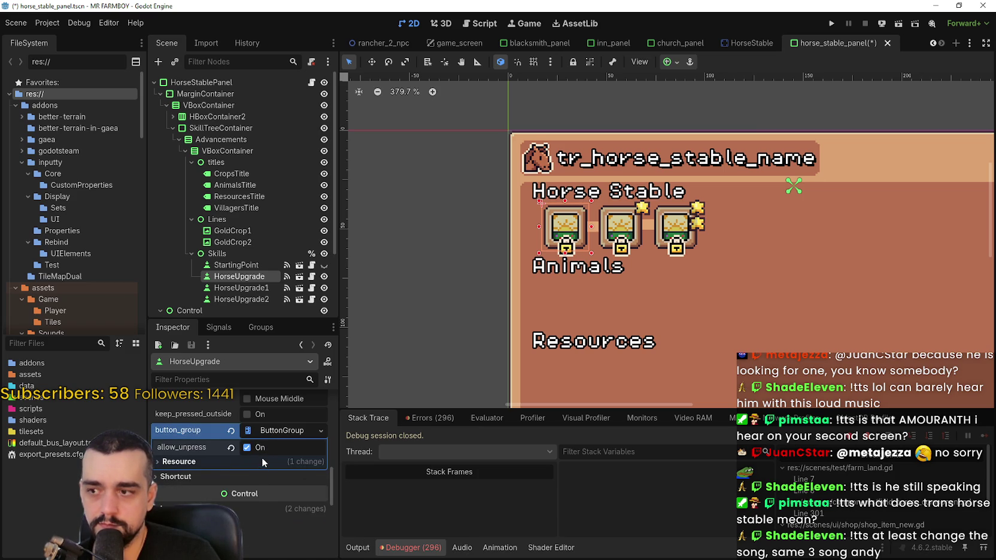
{"action": "left_click", "coordinate": [262, 457]}
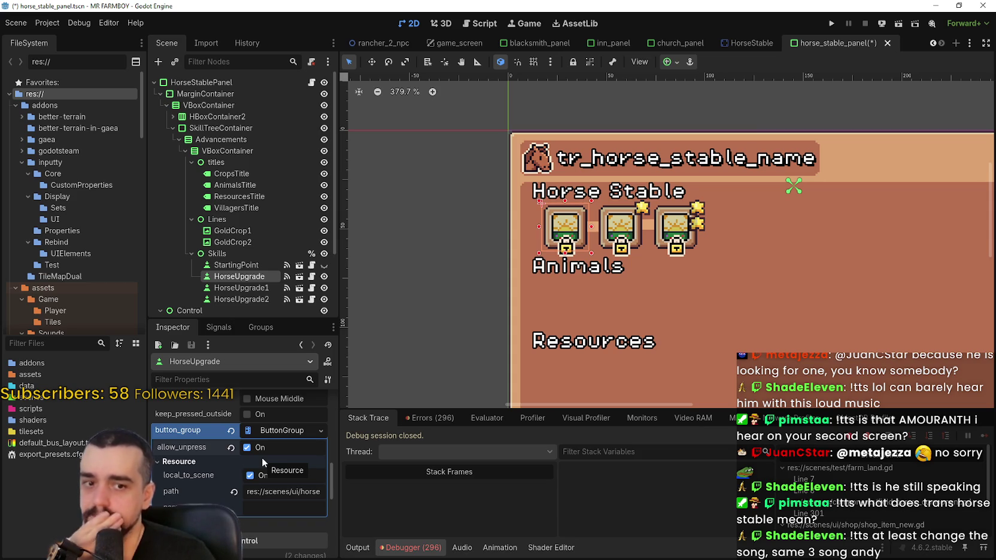
{"action": "left_click", "coordinate": [258, 475]}
{"action": "key", "text": "ctrl+s"}
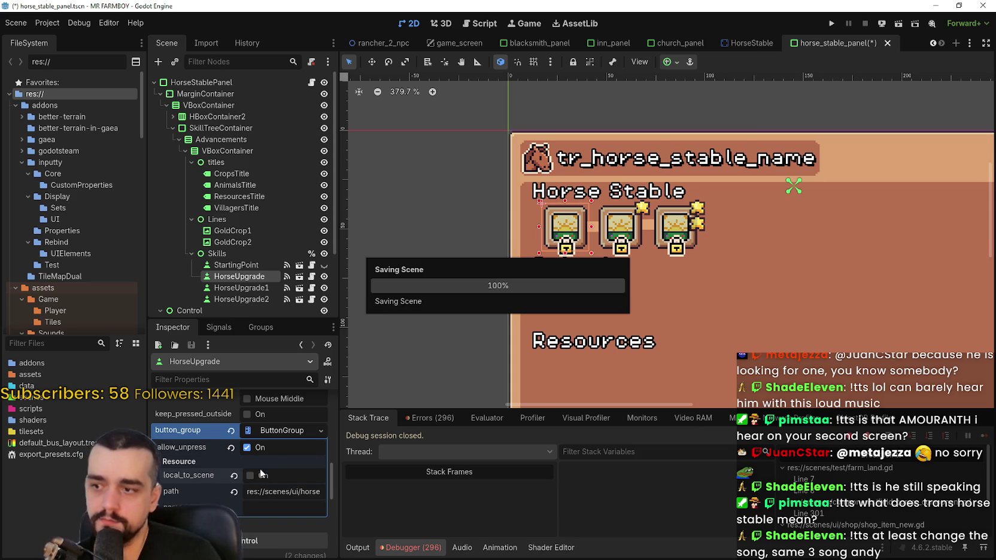
{"action": "left_click", "coordinate": [320, 431]}
{"action": "left_click", "coordinate": [317, 535]}
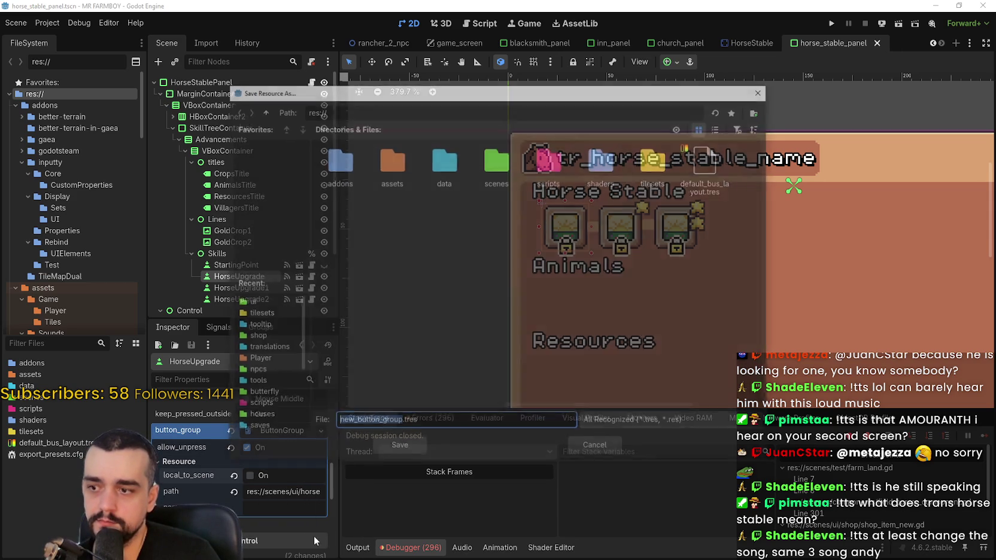
Step: Save the group as res://tilesets/player_house_horse_upgrades.tres, then save the scene
{"action": "double_click", "coordinate": [655, 161]}
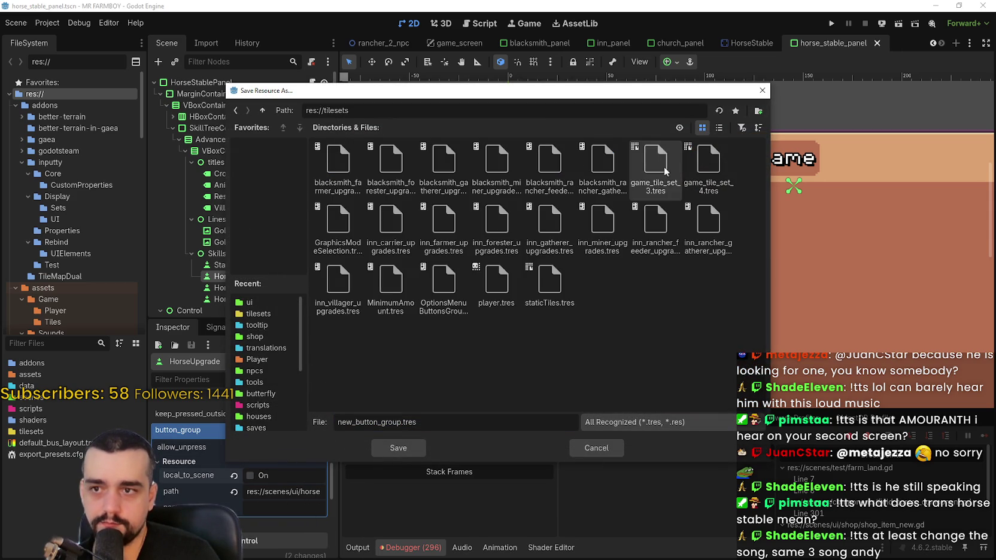
{"action": "left_click", "coordinate": [718, 128]}
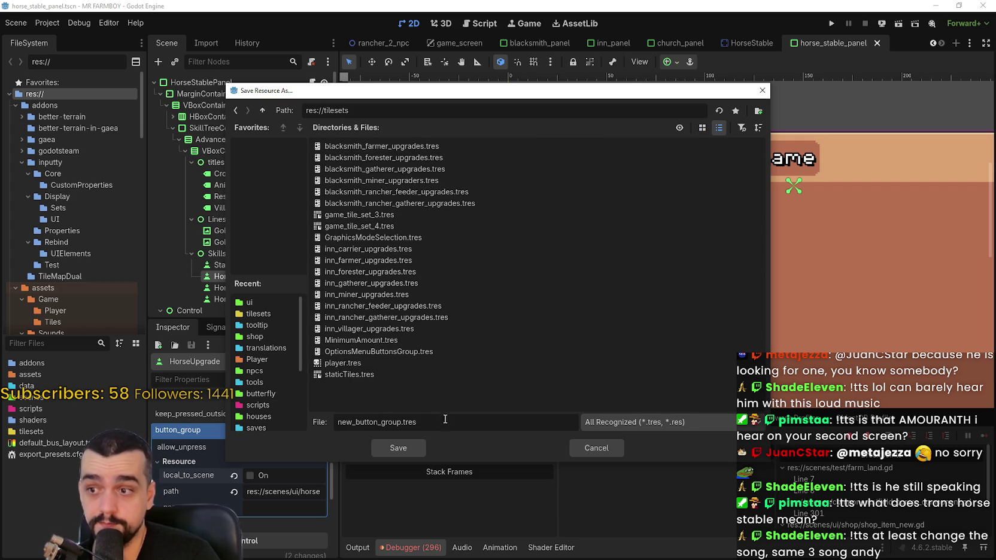
{"action": "left_click", "coordinate": [368, 294]}
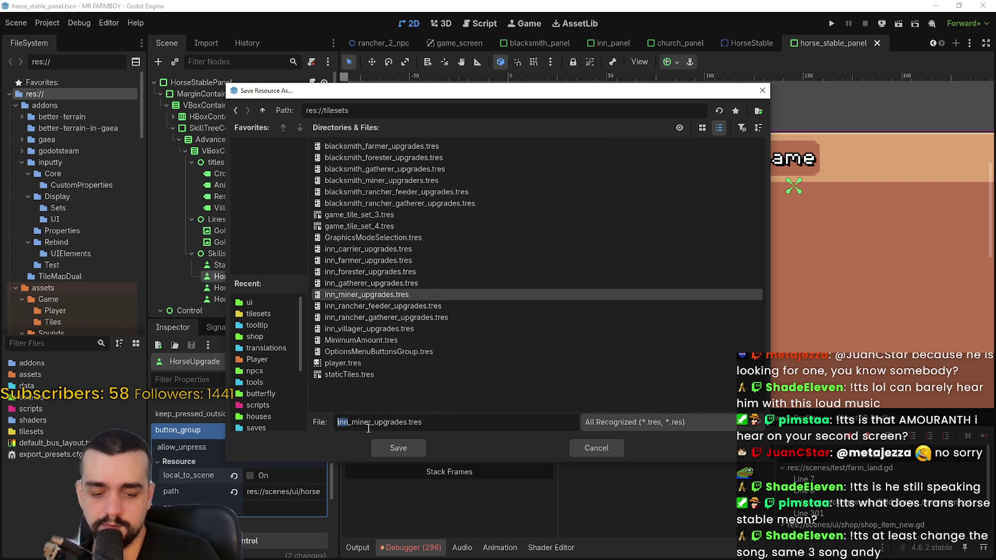
{"action": "type", "text": "player_h"}
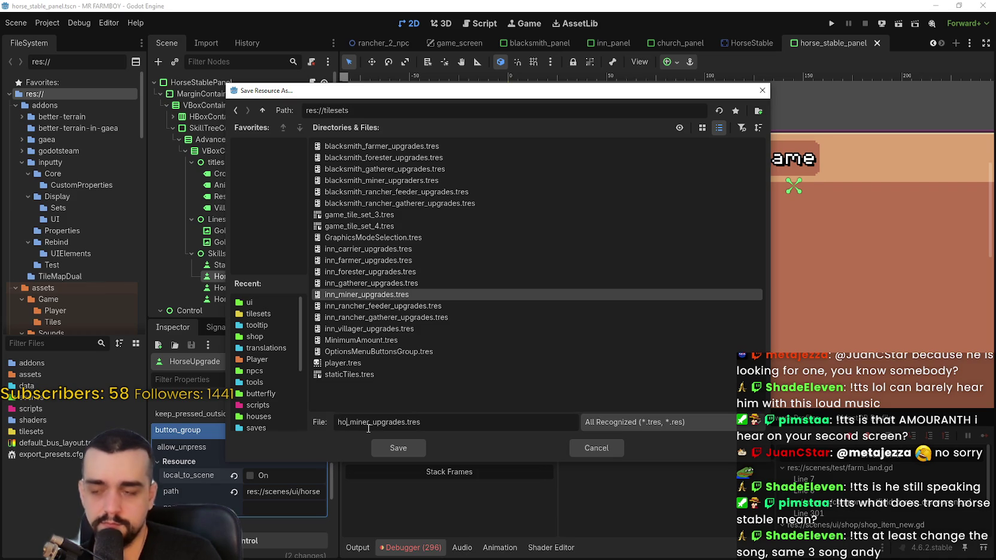
{"action": "type", "text": "ouse"}
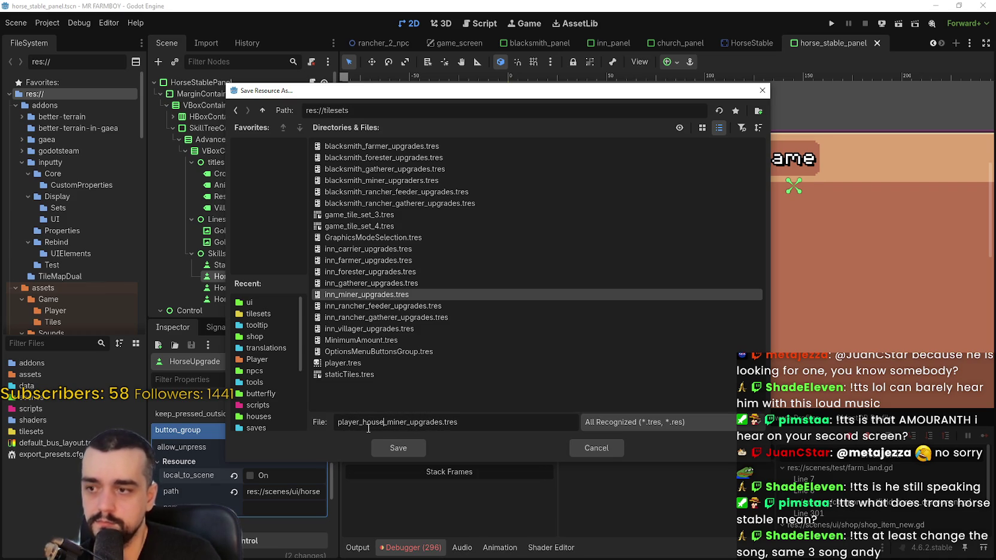
{"action": "key", "text": "BackSpace"}
{"action": "key", "text": "BackSpace"}
{"action": "key", "text": "BackSpace"}
{"action": "type", "text": "horse"}
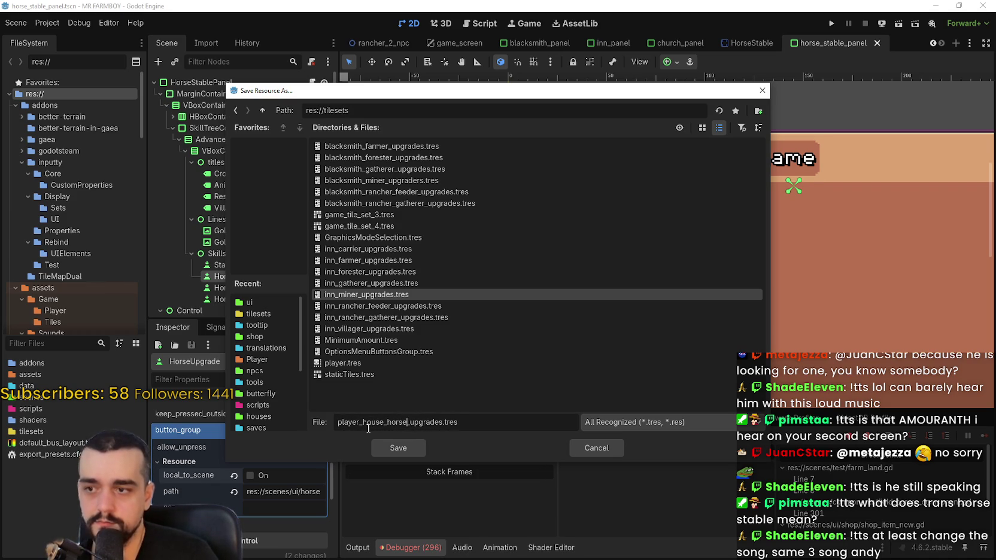
{"action": "left_click", "coordinate": [410, 450]}
{"action": "key", "text": "ctrl+s"}
Step: Quick-load player_house_horse_upgrades.tres as HorseUpgrade1's button group and save the scene
{"action": "scroll", "coordinate": [236, 431], "scroll_direction": "up", "scroll_amount": 3}
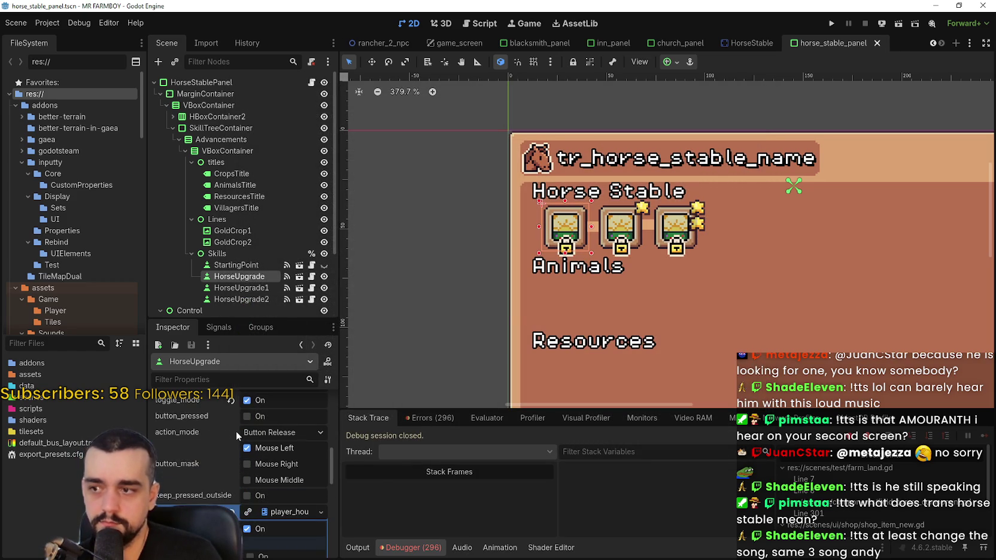
{"action": "scroll", "coordinate": [230, 435], "scroll_direction": "down", "scroll_amount": 2}
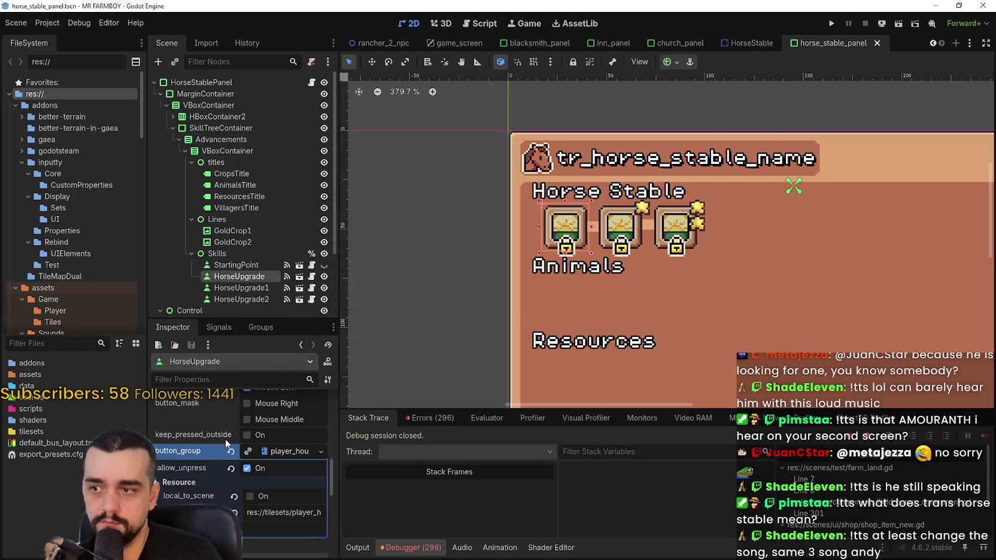
{"action": "left_click", "coordinate": [245, 288]}
{"action": "scroll", "coordinate": [243, 479], "scroll_direction": "down", "scroll_amount": 8}
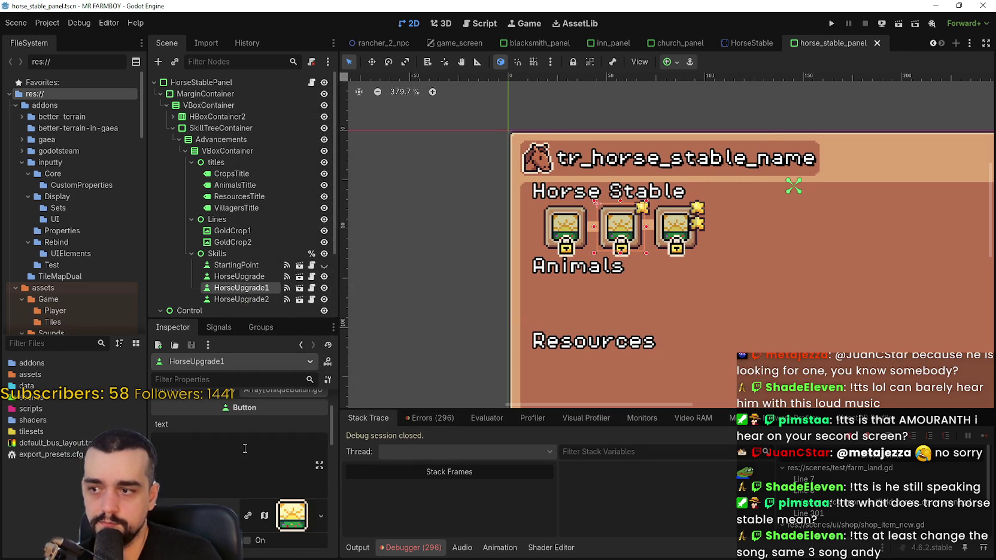
{"action": "scroll", "coordinate": [250, 467], "scroll_direction": "down", "scroll_amount": 1}
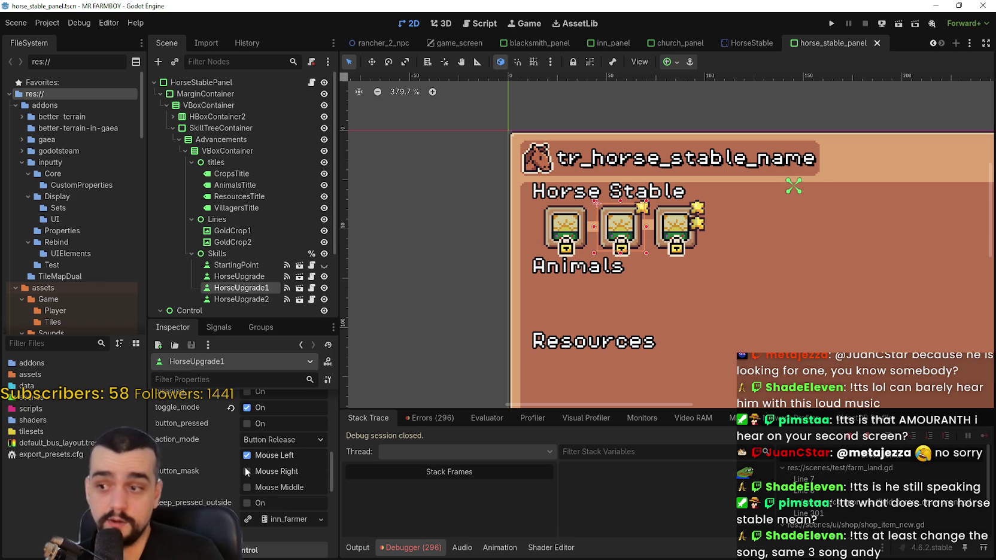
{"action": "left_click", "coordinate": [320, 519]}
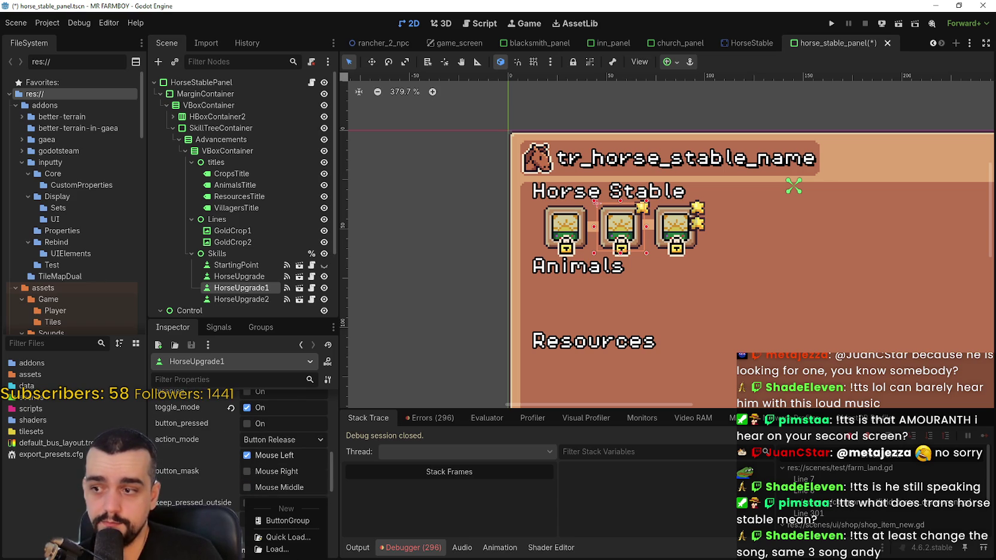
{"action": "left_click", "coordinate": [281, 537]}
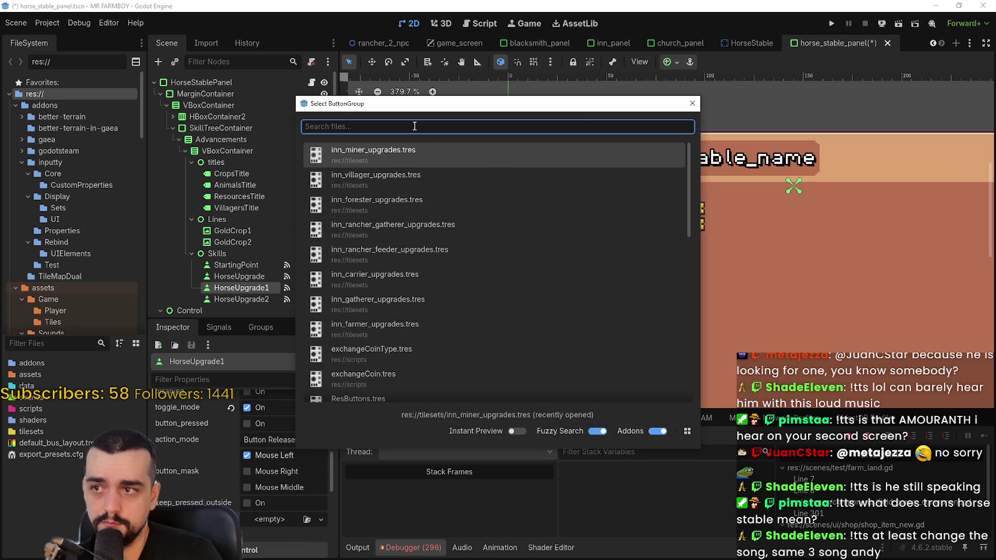
{"action": "type", "text": "player"}
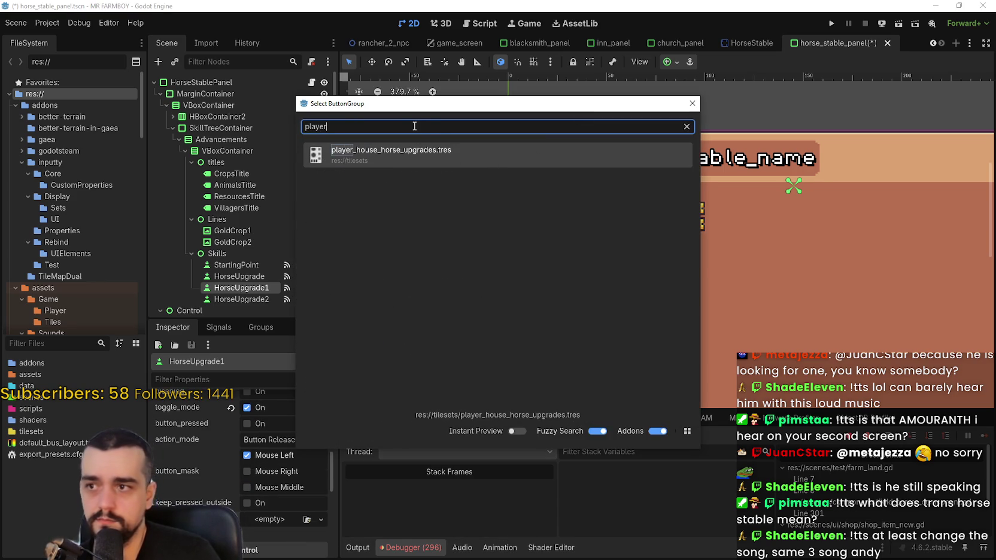
{"action": "left_click", "coordinate": [429, 152]}
{"action": "key", "text": "ctrl+s"}
Step: Replace HorseUpgrade2's inn_farmer button group with player_house_horse_upgrades and save the scene
{"action": "left_click", "coordinate": [235, 299]}
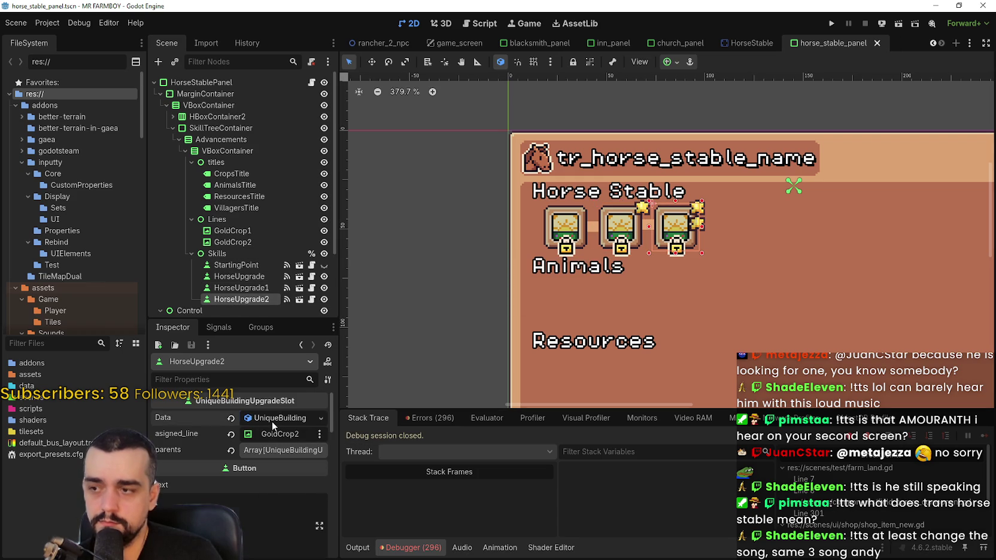
{"action": "left_click", "coordinate": [283, 450]}
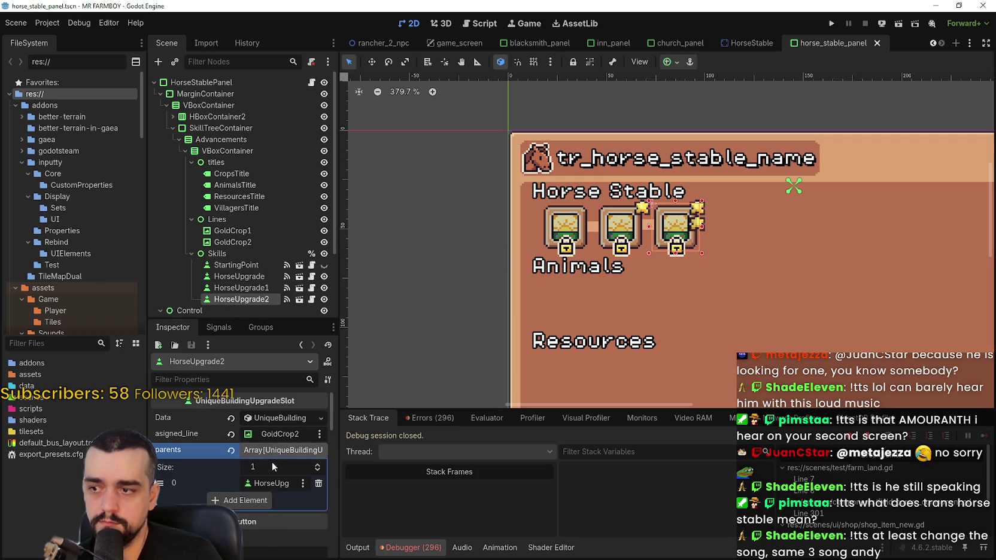
{"action": "scroll", "coordinate": [272, 467], "scroll_direction": "down", "scroll_amount": 5}
{"action": "scroll", "coordinate": [268, 480], "scroll_direction": "down", "scroll_amount": 1}
{"action": "left_click", "coordinate": [231, 499]}
{"action": "left_click", "coordinate": [266, 501]}
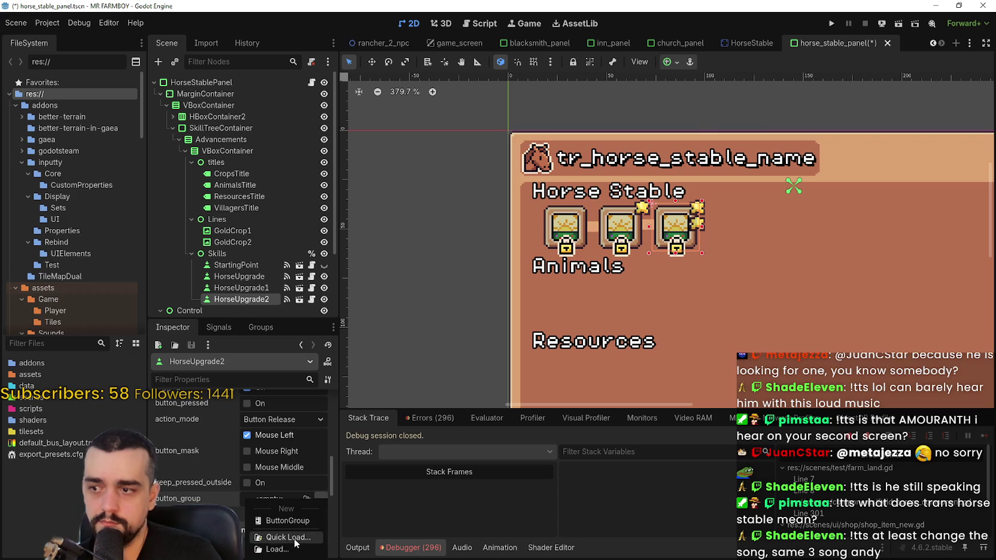
{"action": "left_click", "coordinate": [296, 542]}
{"action": "left_click", "coordinate": [381, 149]}
{"action": "key", "text": "ctrl+s"}
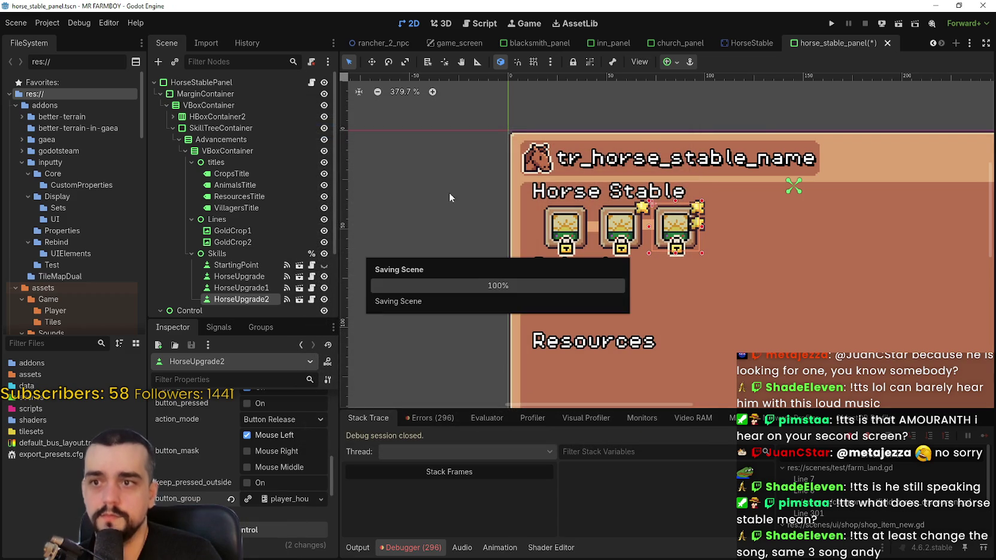
Step: Select HorseUpgrade and open the Region Editor for its icon's AtlasTexture
{"action": "left_click", "coordinate": [239, 276]}
{"action": "scroll", "coordinate": [280, 479], "scroll_direction": "up", "scroll_amount": 2}
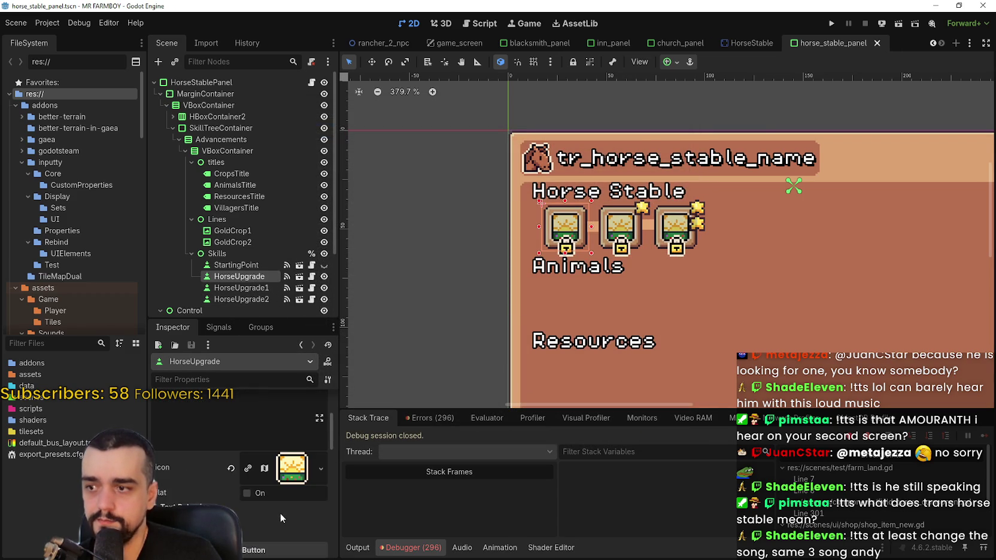
{"action": "left_click", "coordinate": [248, 472]}
{"action": "scroll", "coordinate": [249, 497], "scroll_direction": "down", "scroll_amount": 3}
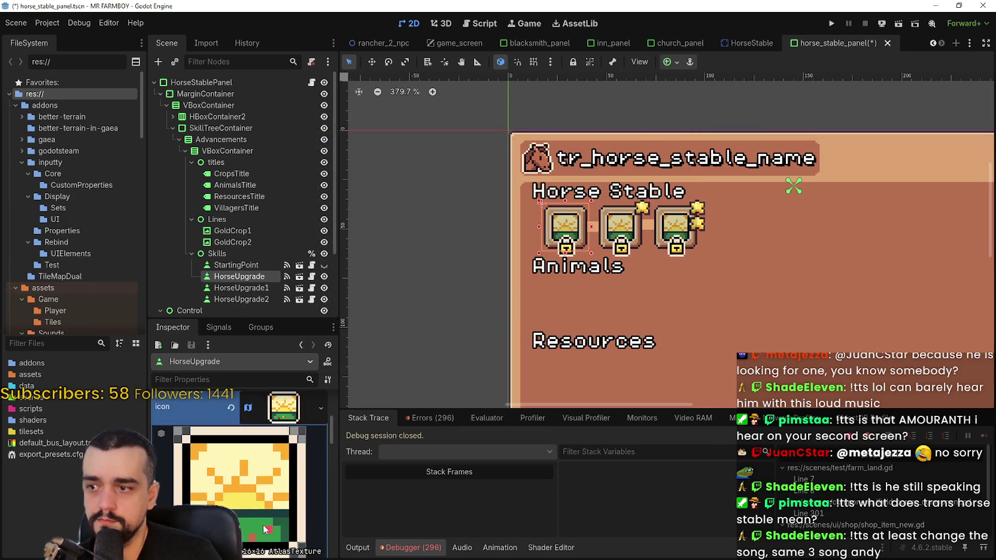
{"action": "left_click", "coordinate": [253, 549]}
{"action": "scroll", "coordinate": [457, 281], "scroll_direction": "down", "scroll_amount": 4}
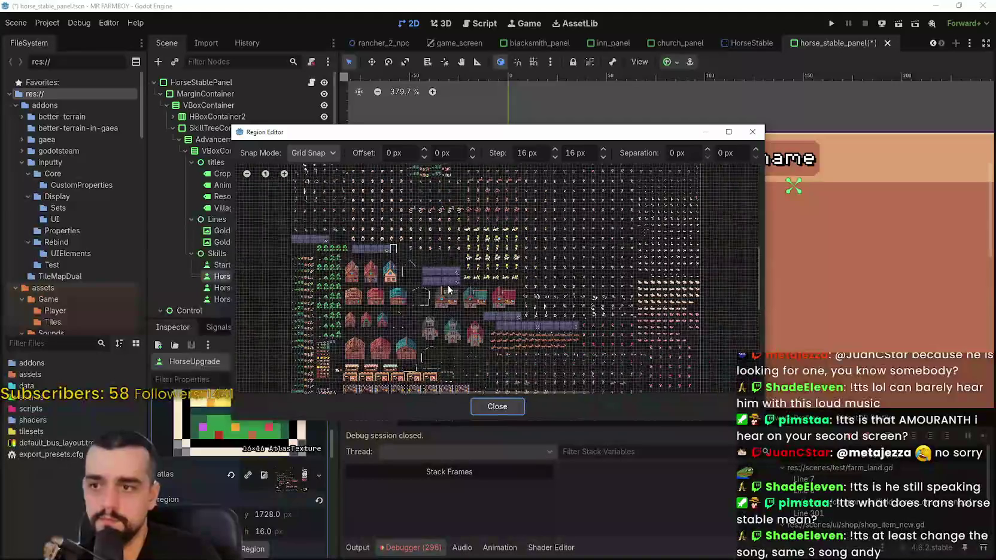
Step: Set the icon's atlas region to the 16x16 horse-head tile at y 1776 px
{"action": "scroll", "coordinate": [437, 288], "scroll_direction": "up", "scroll_amount": 5}
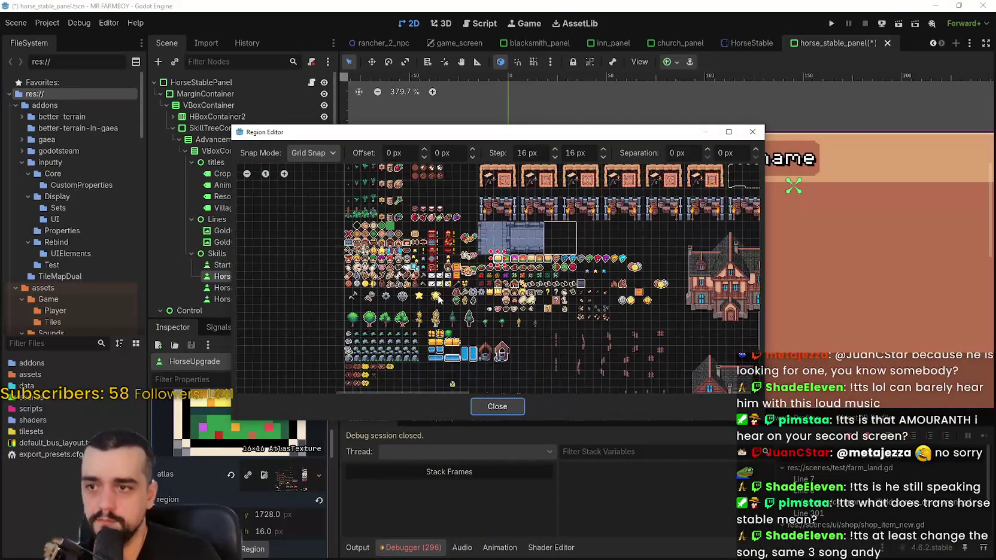
{"action": "scroll", "coordinate": [448, 287], "scroll_direction": "up", "scroll_amount": 1}
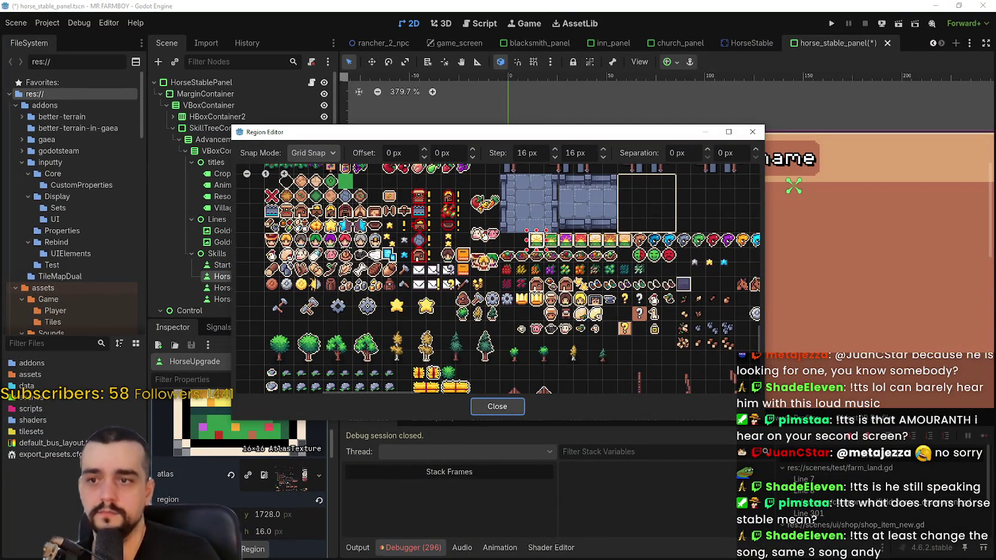
{"action": "scroll", "coordinate": [496, 262], "scroll_direction": "up", "scroll_amount": 8}
{"action": "scroll", "coordinate": [496, 261], "scroll_direction": "up", "scroll_amount": 3}
{"action": "mouse_move", "coordinate": [470, 141]}
{"action": "left_mouse_down"}
{"action": "mouse_move", "coordinate": [568, 417]}
{"action": "mouse_move", "coordinate": [475, 149]}
{"action": "left_mouse_up"}
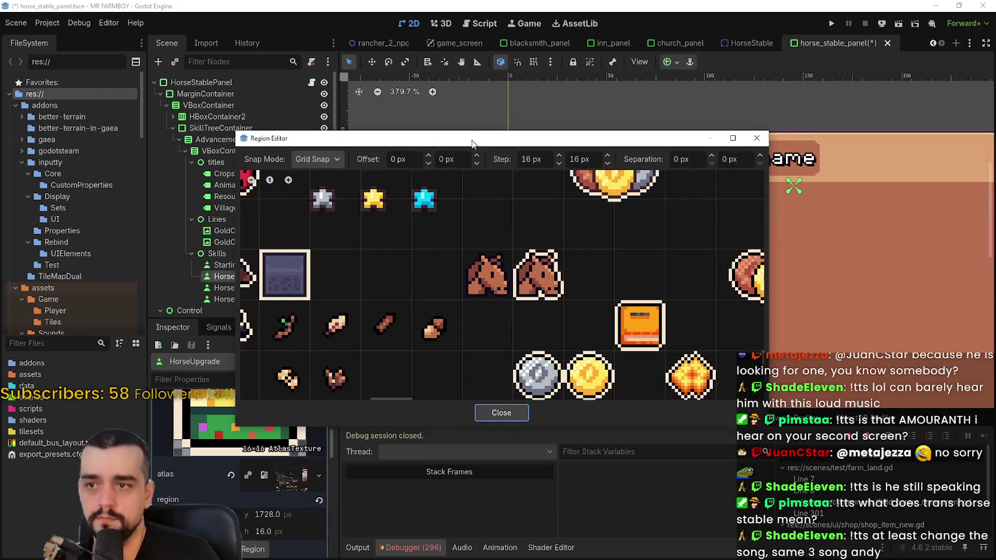
{"action": "scroll", "coordinate": [455, 278], "scroll_direction": "up", "scroll_amount": 1}
{"action": "left_click_drag", "start_coordinate": [459, 248], "coordinate": [500, 299]}
{"action": "mouse_move", "coordinate": [526, 145]}
{"action": "left_mouse_down"}
{"action": "mouse_move", "coordinate": [579, 380]}
{"action": "mouse_move", "coordinate": [560, 215]}
{"action": "left_mouse_up"}
{"action": "left_click", "coordinate": [536, 481]}
{"action": "scroll", "coordinate": [224, 459], "scroll_direction": "up", "scroll_amount": 2}
{"action": "left_click", "coordinate": [302, 434]}
{"action": "right_click", "coordinate": [291, 437]}
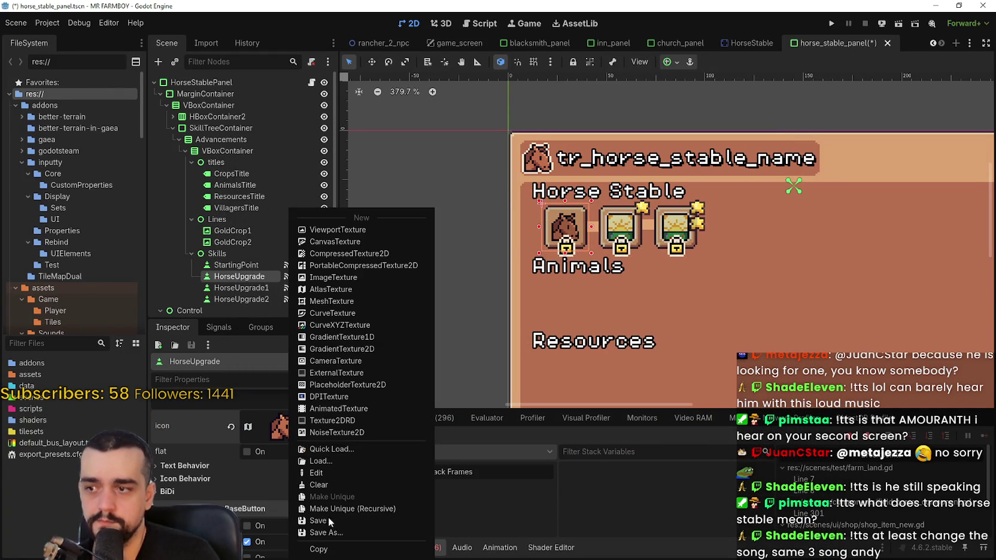
Step: Copy the horse-head icon and paste it onto HorseUpgrade1
{"action": "left_click", "coordinate": [317, 547]}
{"action": "left_click", "coordinate": [264, 289]}
{"action": "scroll", "coordinate": [278, 467], "scroll_direction": "down", "scroll_amount": 5}
{"action": "scroll", "coordinate": [286, 460], "scroll_direction": "up", "scroll_amount": 4}
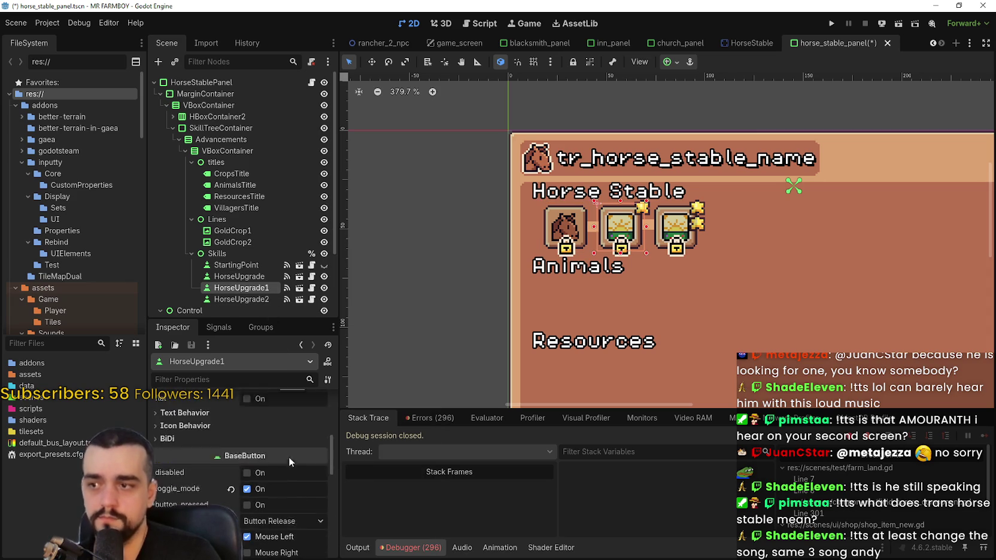
{"action": "right_click", "coordinate": [267, 455]}
{"action": "left_click", "coordinate": [324, 538]}
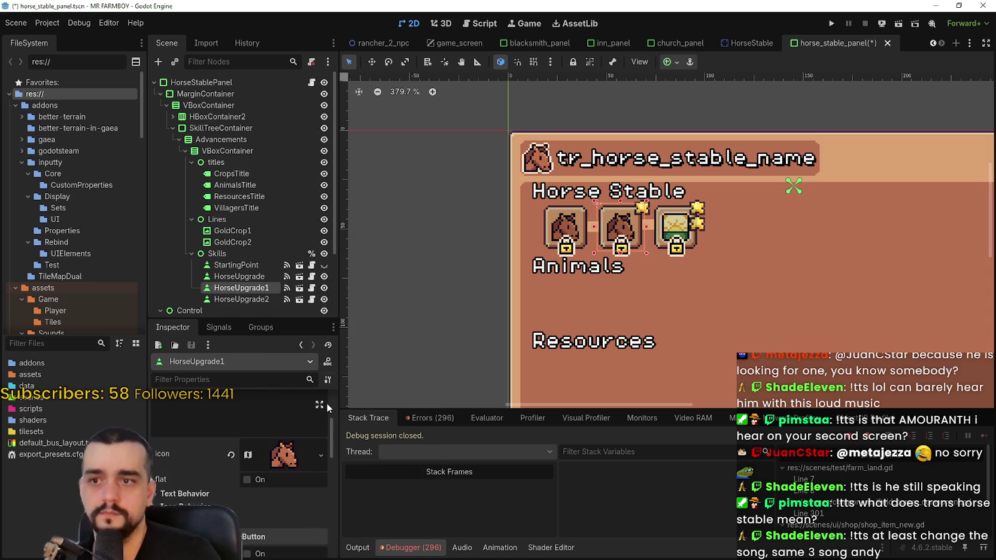
Step: Paste the horse-head icon onto HorseUpgrade2 and save the scene
{"action": "left_click", "coordinate": [241, 299]}
{"action": "scroll", "coordinate": [278, 478], "scroll_direction": "down", "scroll_amount": 5}
{"action": "scroll", "coordinate": [282, 479], "scroll_direction": "up", "scroll_amount": 5}
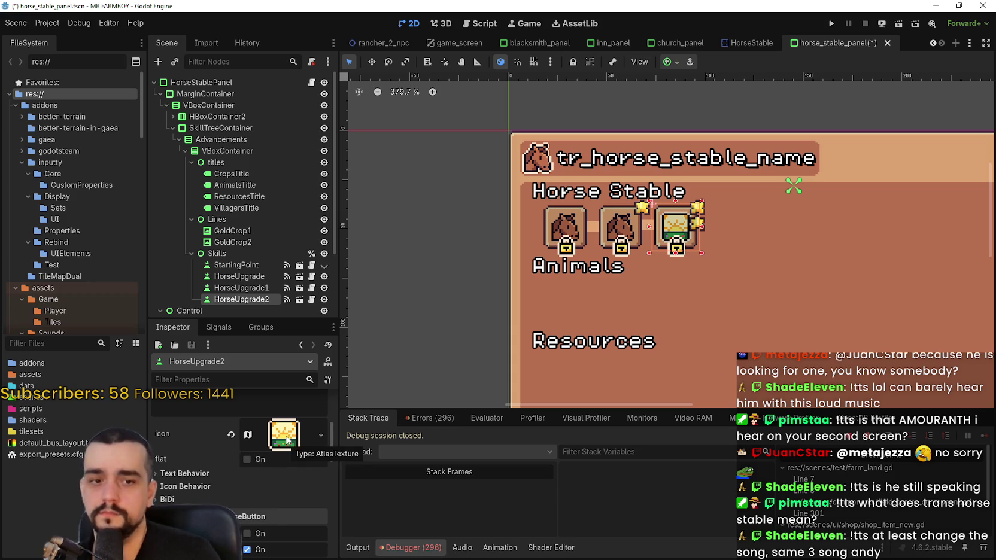
{"action": "right_click", "coordinate": [286, 442]}
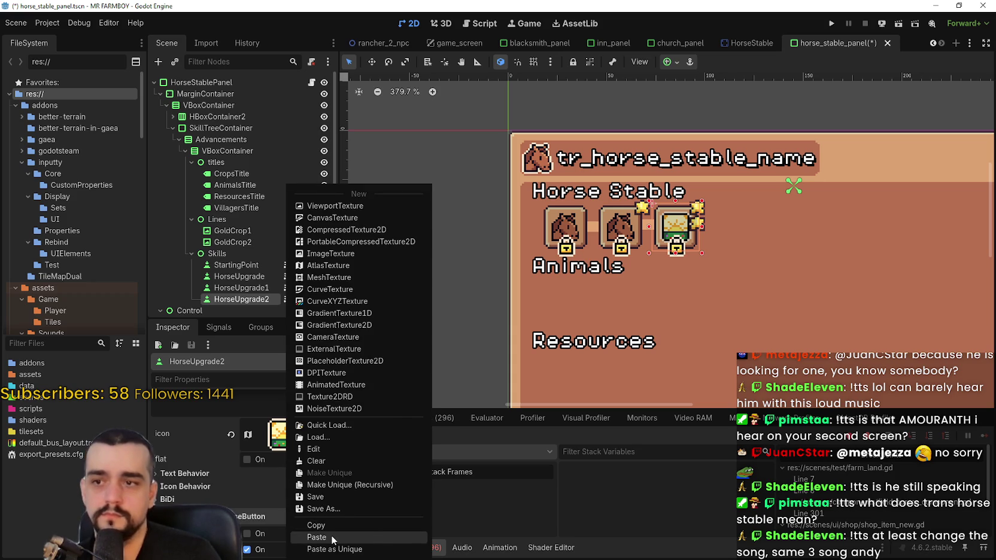
{"action": "left_click", "coordinate": [332, 537]}
{"action": "key", "text": "ctrl+s"}
{"action": "scroll", "coordinate": [578, 204], "scroll_direction": "down", "scroll_amount": 2}
{"action": "left_click", "coordinate": [239, 275]}
{"action": "scroll", "coordinate": [245, 263], "scroll_direction": "down", "scroll_amount": 2}
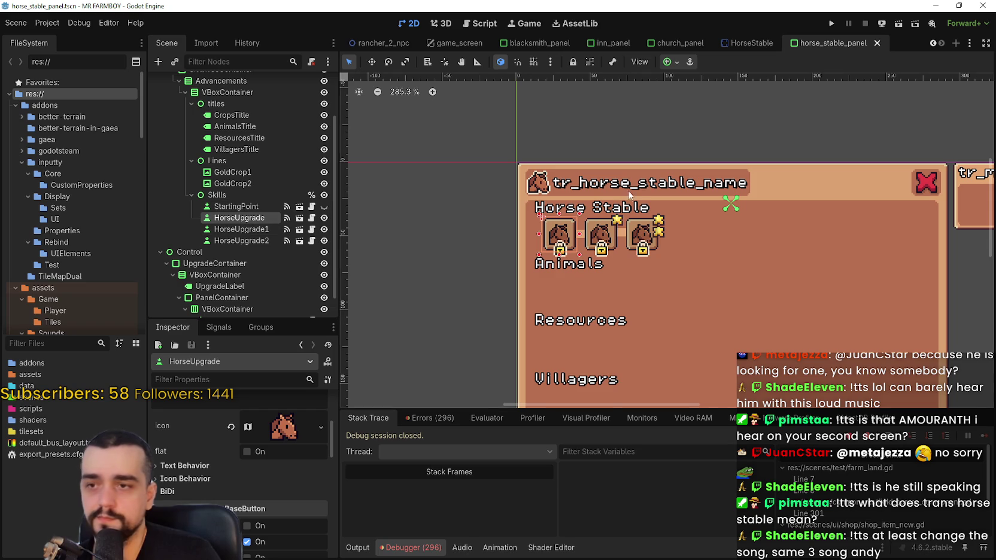
{"action": "scroll", "coordinate": [628, 194], "scroll_direction": "up", "scroll_amount": 1}
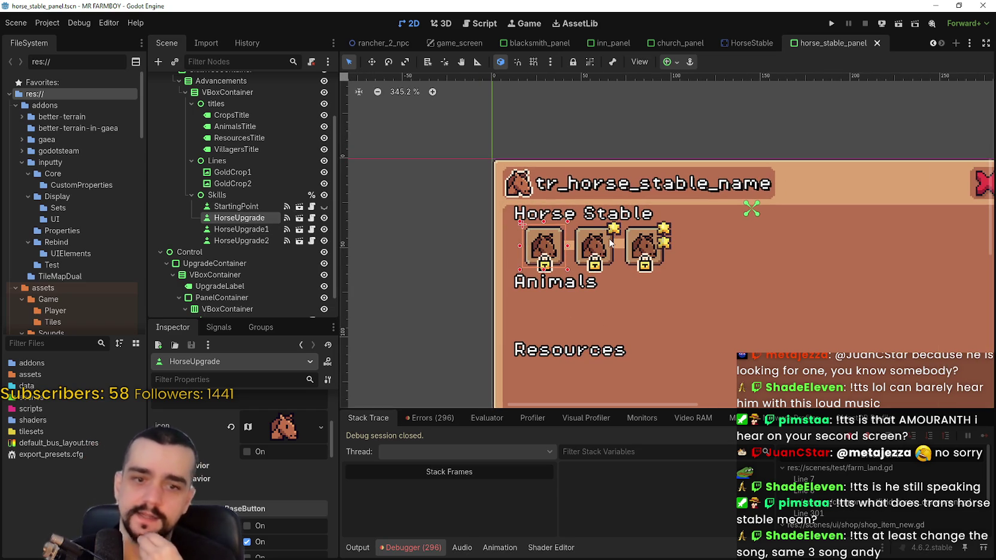
{"action": "scroll", "coordinate": [315, 465], "scroll_direction": "up", "scroll_amount": 2}
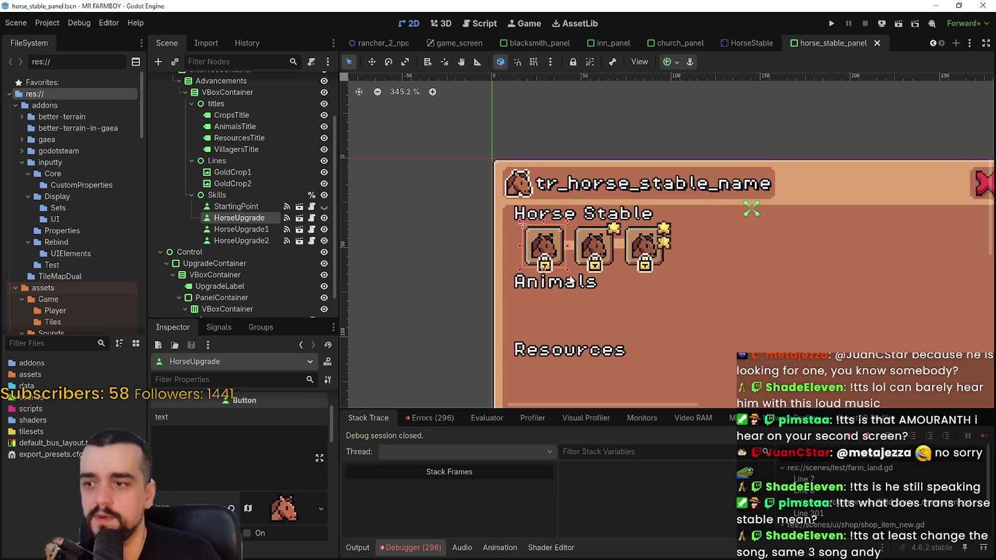
{"action": "scroll", "coordinate": [571, 276], "scroll_direction": "up", "scroll_amount": 1}
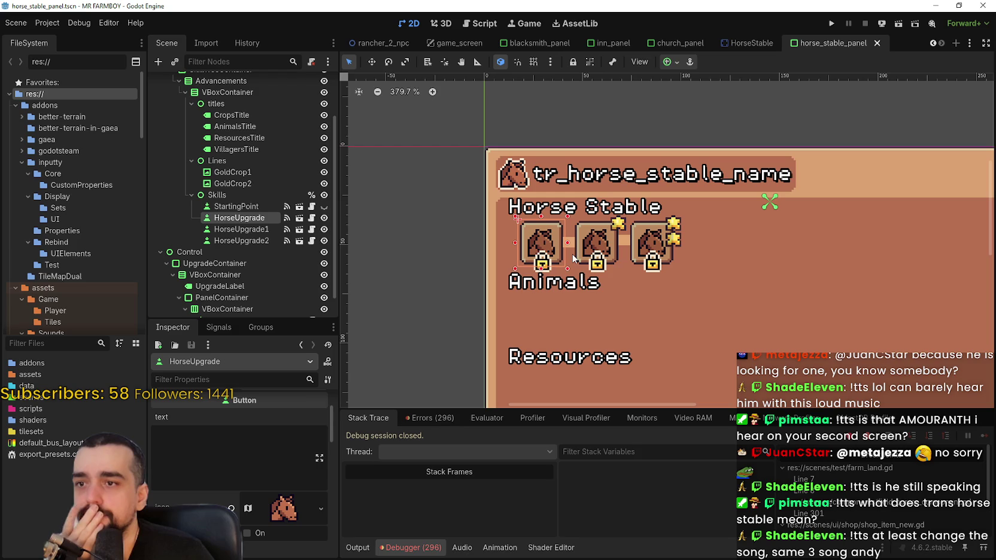
{"action": "scroll", "coordinate": [573, 251], "scroll_direction": "up", "scroll_amount": 1}
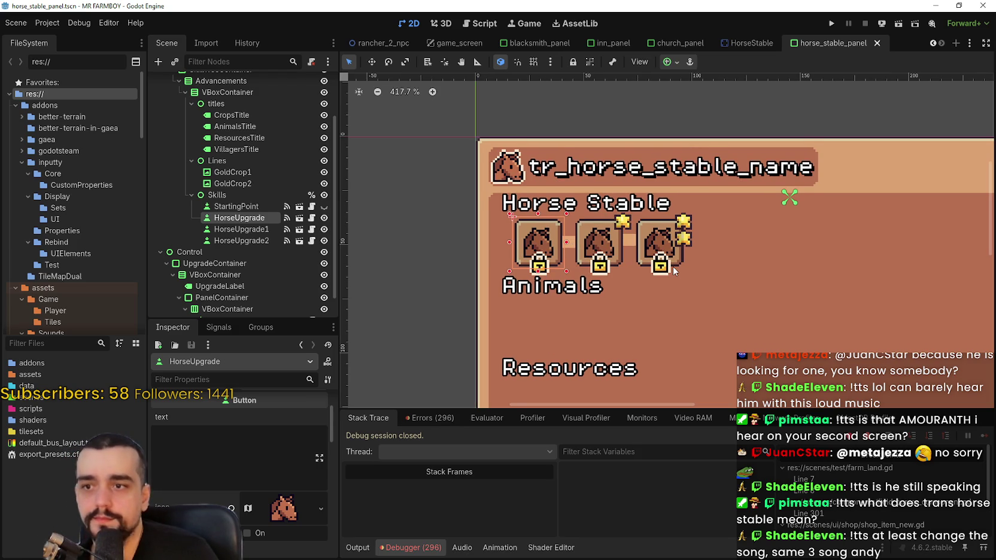
{"action": "scroll", "coordinate": [671, 267], "scroll_direction": "down", "scroll_amount": 1}
{"action": "scroll", "coordinate": [663, 286], "scroll_direction": "up", "scroll_amount": 2}
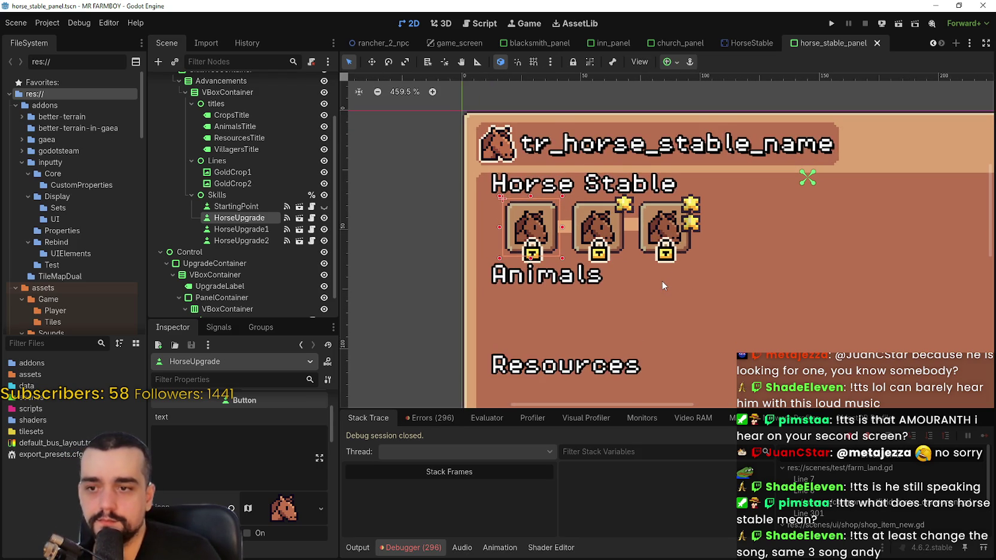
{"action": "scroll", "coordinate": [662, 284], "scroll_direction": "down", "scroll_amount": 7}
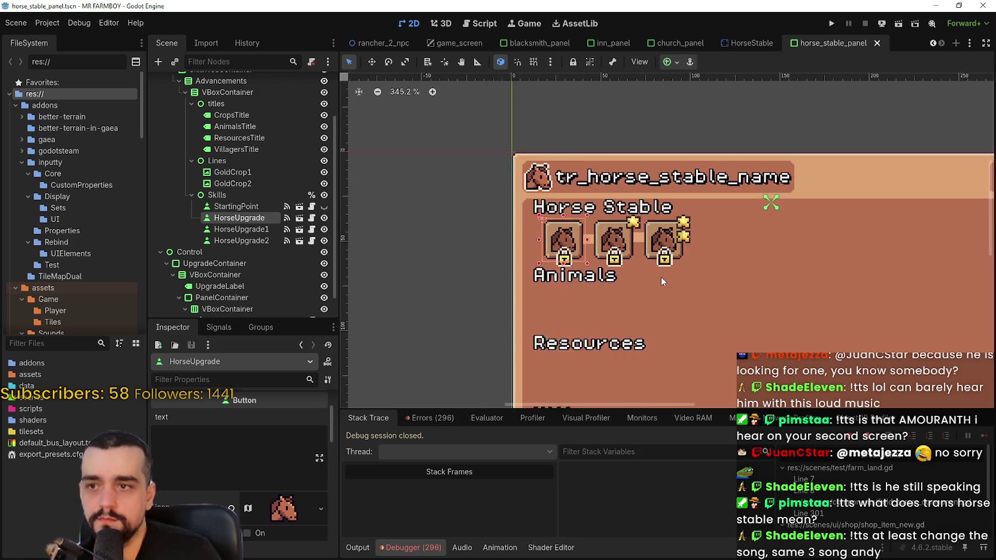
{"action": "scroll", "coordinate": [662, 279], "scroll_direction": "up", "scroll_amount": 6}
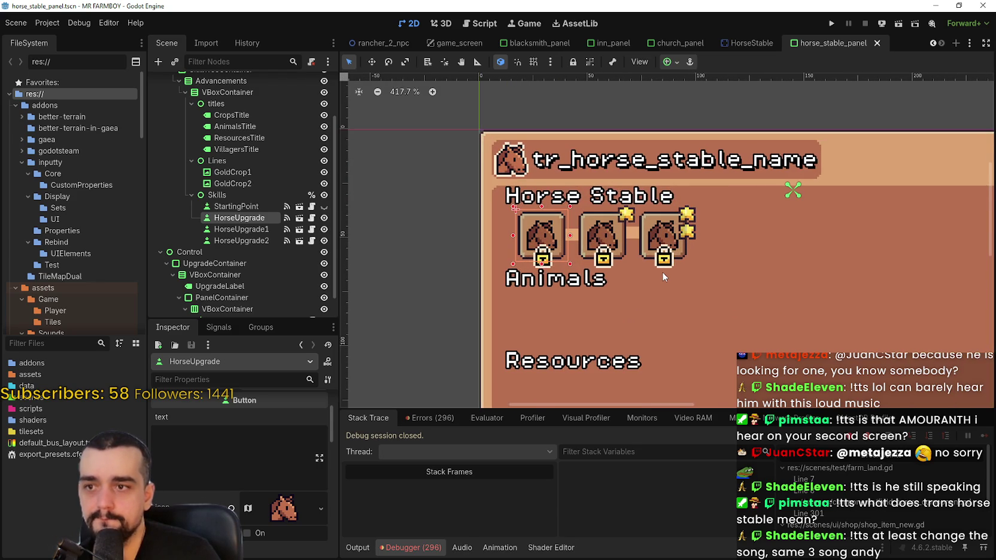
{"action": "scroll", "coordinate": [662, 276], "scroll_direction": "down", "scroll_amount": 4}
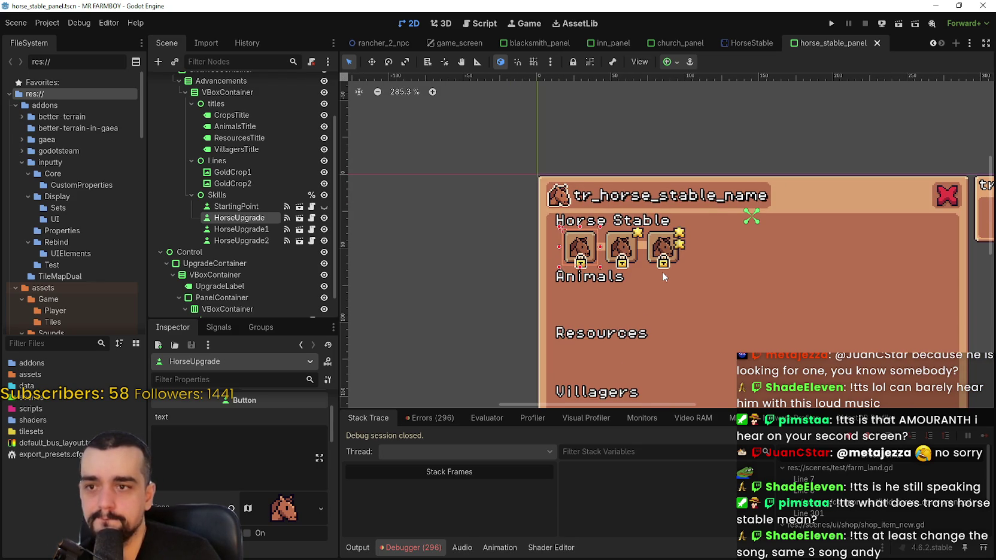
Step: Duplicate HorseUpgrade and move the copy directly below StartingPoint under Skills
{"action": "left_click", "coordinate": [250, 219]}
{"action": "key", "text": "ctrl+d"}
{"action": "left_click_drag", "start_coordinate": [251, 233], "coordinate": [253, 213]}
Step: Rename the copy to HorseUnlock and save the scene
{"action": "double_click", "coordinate": [249, 217]}
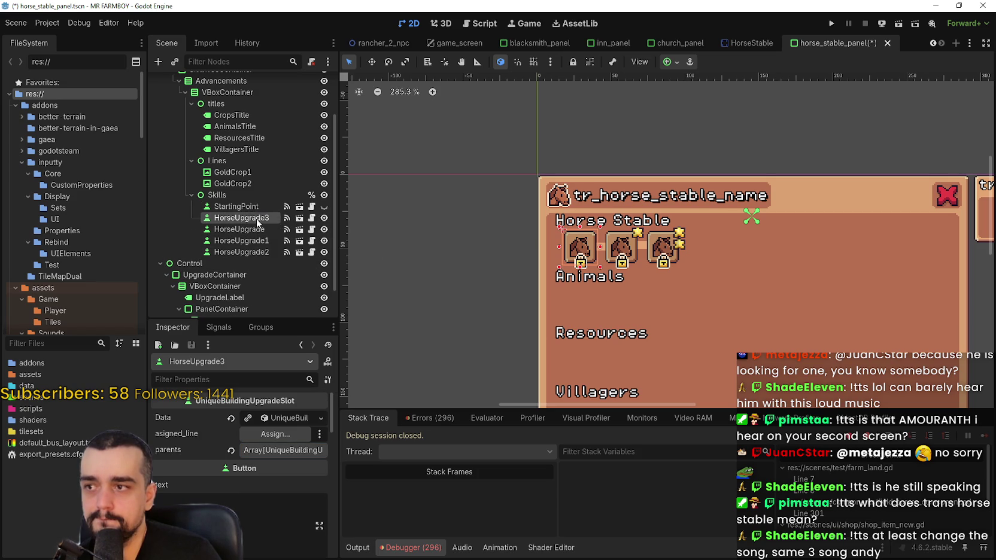
{"action": "key", "text": "BackSpace"}
{"action": "key", "text": "BackSpace"}
{"action": "key", "text": "BackSpace"}
{"action": "type", "text": "nl"}
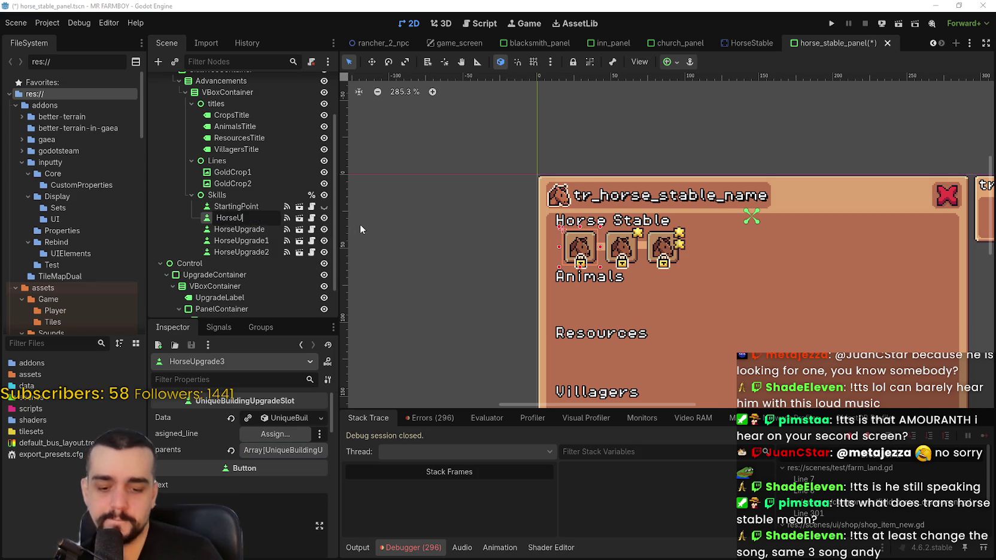
{"action": "type", "text": "ock"}
{"action": "key", "text": "Return"}
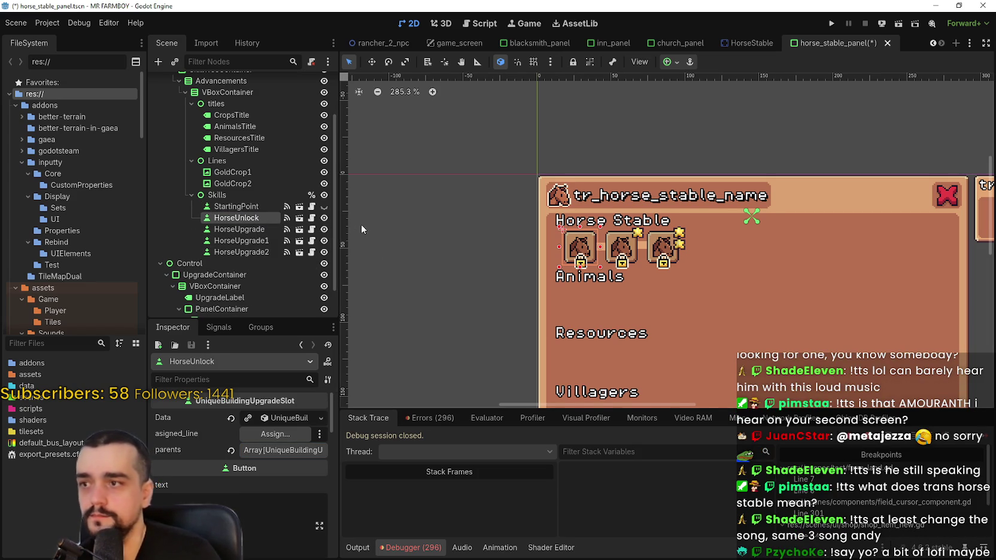
{"action": "scroll", "coordinate": [523, 190], "scroll_direction": "up", "scroll_amount": 4}
{"action": "scroll", "coordinate": [524, 195], "scroll_direction": "down", "scroll_amount": 2}
{"action": "scroll", "coordinate": [524, 195], "scroll_direction": "right", "scroll_amount": 2}
{"action": "scroll", "coordinate": [615, 207], "scroll_direction": "up", "scroll_amount": 1}
{"action": "key", "text": "ctrl+s"}
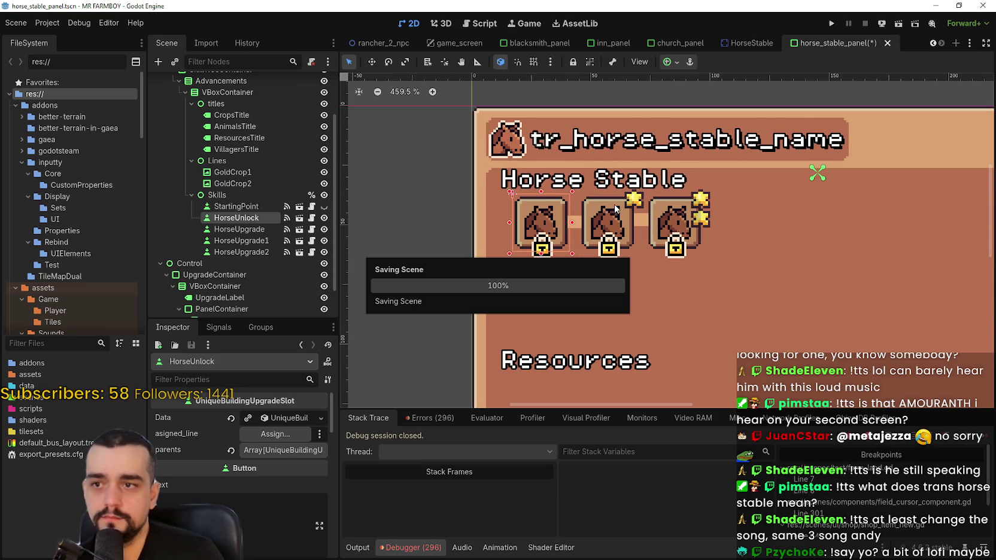
{"action": "scroll", "coordinate": [689, 233], "scroll_direction": "down", "scroll_amount": 1}
{"action": "scroll", "coordinate": [690, 234], "scroll_direction": "right", "scroll_amount": 1}
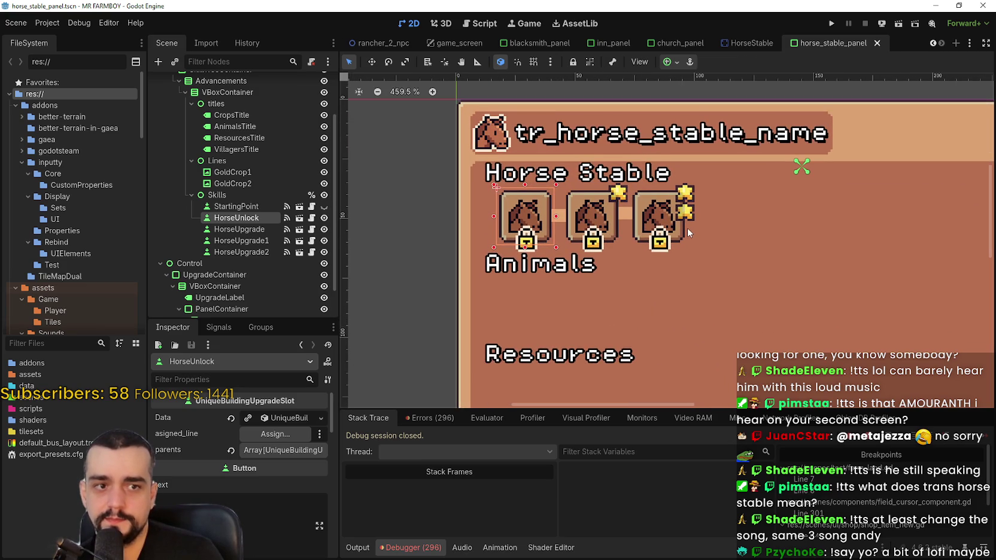
{"action": "scroll", "coordinate": [689, 230], "scroll_direction": "down", "scroll_amount": 4}
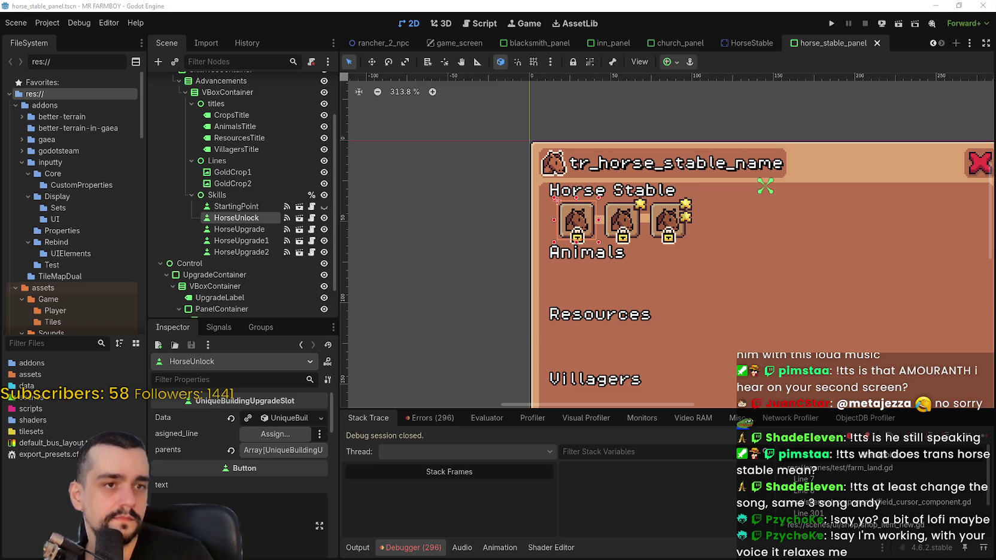
Step: Open App volume and device preferences in Windows Sound settings
{"action": "scroll", "coordinate": [526, 384], "scroll_direction": "down", "scroll_amount": 3}
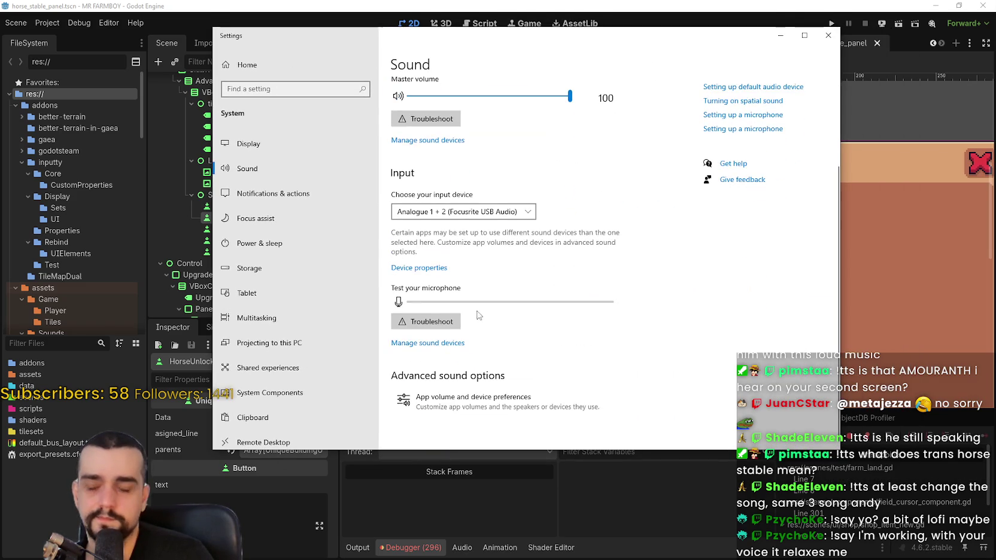
{"action": "left_click", "coordinate": [516, 401]}
{"action": "scroll", "coordinate": [573, 303], "scroll_direction": "down", "scroll_amount": 5}
{"action": "scroll", "coordinate": [574, 303], "scroll_direction": "down", "scroll_amount": 2}
Step: Switch VLC's output from Headset Earphone to Headphones (High Definition Audio Device)
{"action": "left_click", "coordinate": [443, 330]}
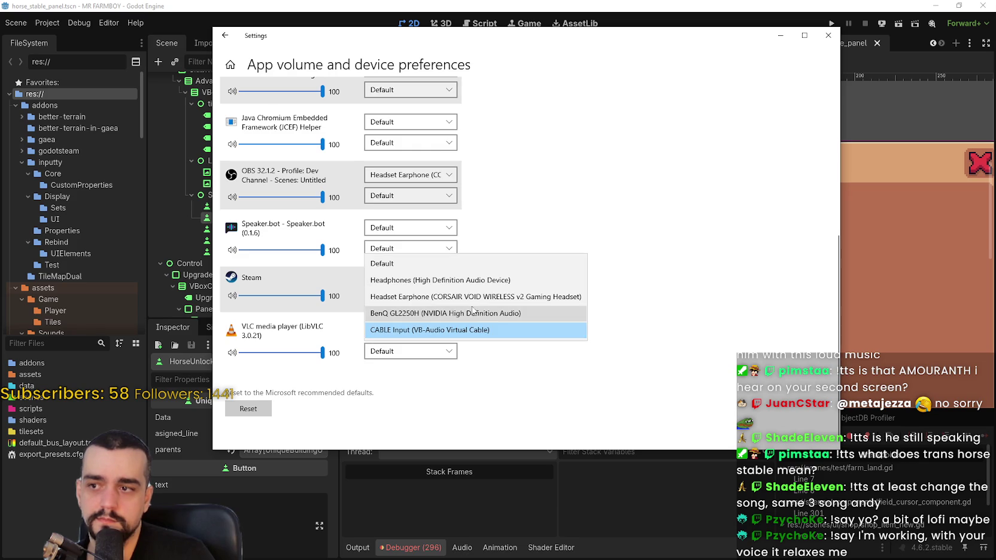
{"action": "left_click", "coordinate": [525, 297]}
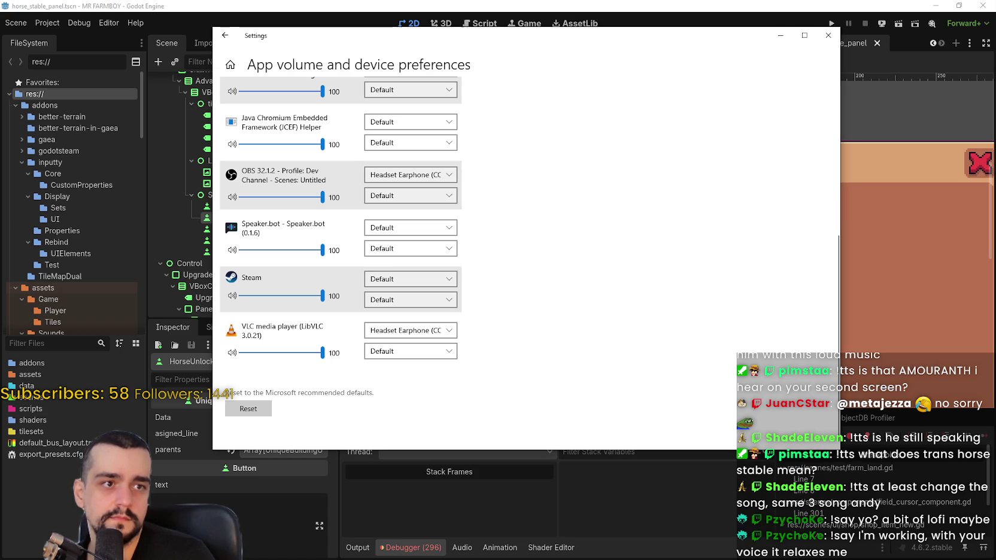
{"action": "left_click", "coordinate": [549, 304]}
{"action": "left_click", "coordinate": [422, 338]}
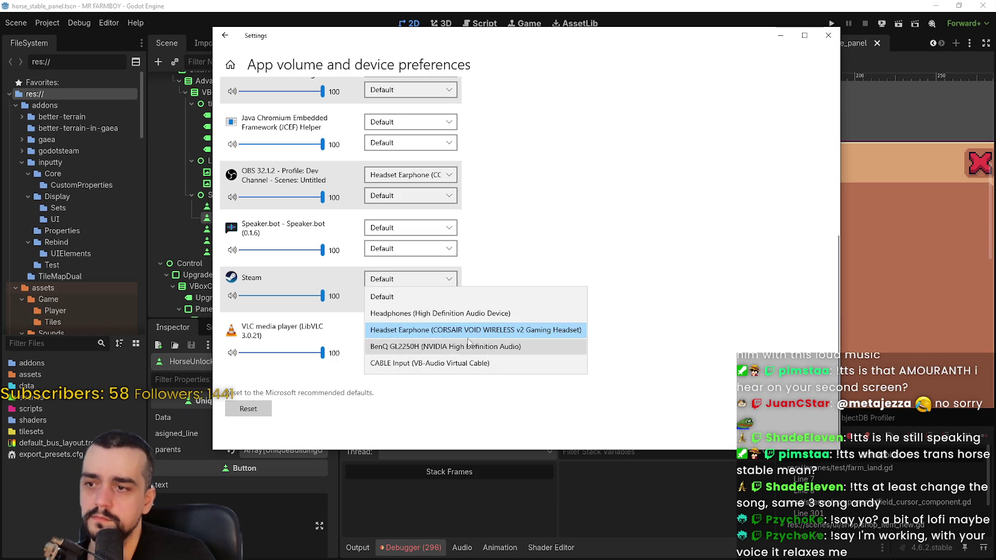
{"action": "left_click", "coordinate": [471, 314]}
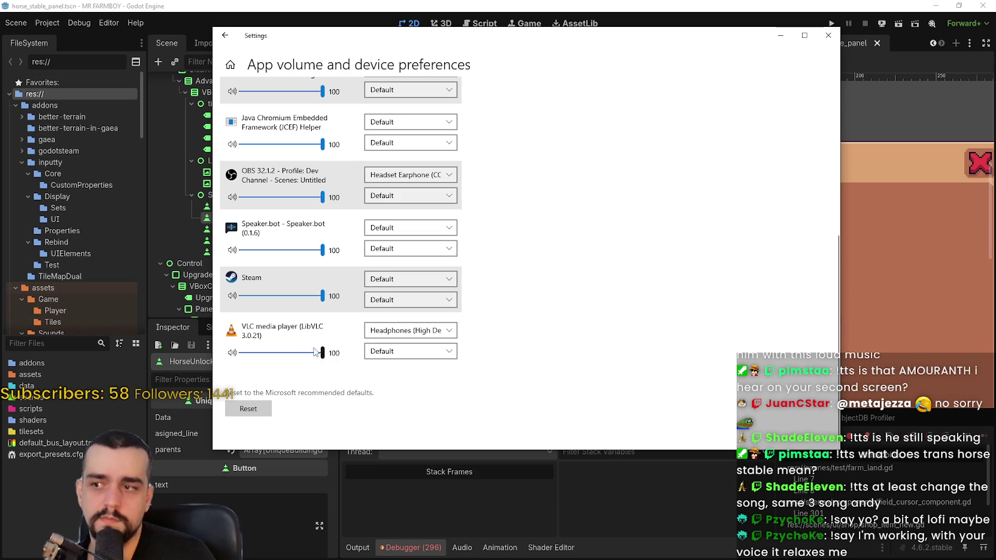
{"action": "left_click", "coordinate": [439, 333]}
Step: Keep Headphones as VLC's output and adjust VLC's volume slider
{"action": "left_click", "coordinate": [440, 333]}
{"action": "scroll", "coordinate": [644, 336], "scroll_direction": "up", "scroll_amount": 5}
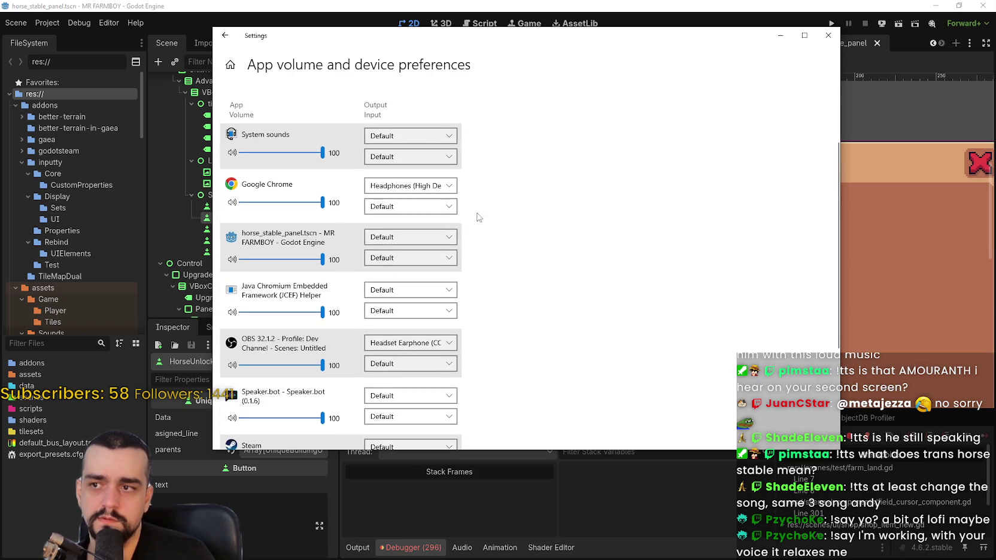
{"action": "scroll", "coordinate": [414, 187], "scroll_direction": "down", "scroll_amount": 3}
{"action": "left_click", "coordinate": [405, 331]}
{"action": "left_click", "coordinate": [407, 331]}
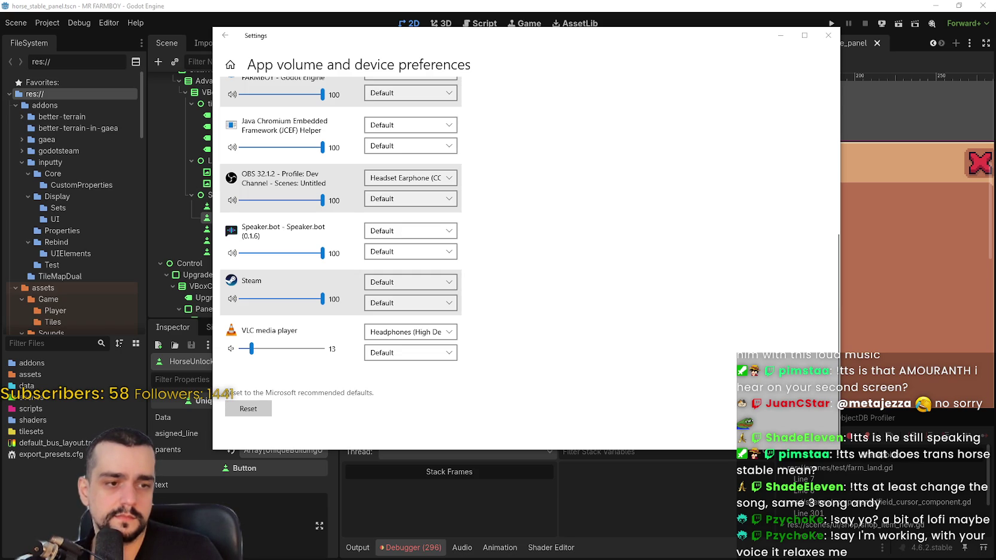
{"action": "left_click_drag", "start_coordinate": [252, 349], "coordinate": [322, 349]}
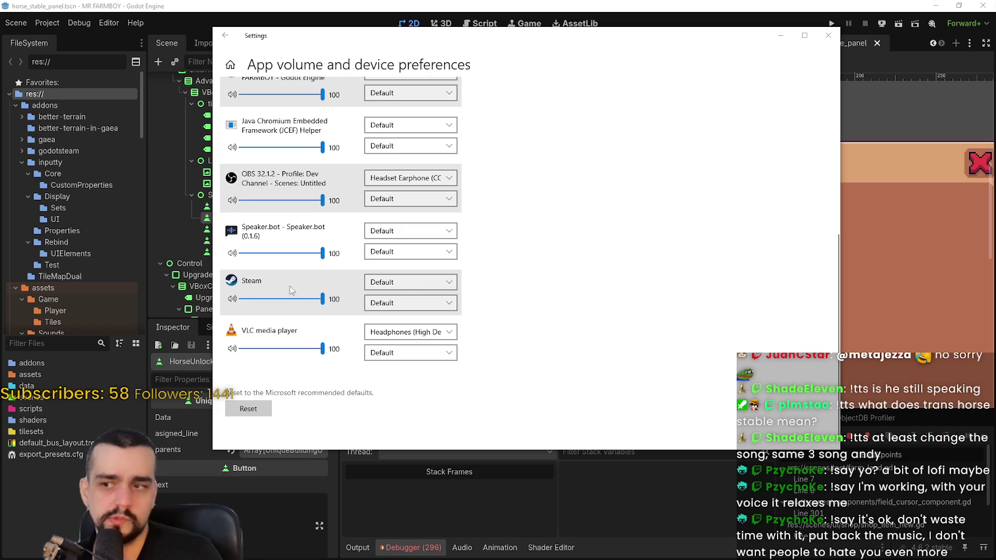
Step: Try other outputs, then route VLC to CABLE Input (VB-Audio Virtual Cable)
{"action": "left_click", "coordinate": [413, 332]}
{"action": "left_click", "coordinate": [478, 353]}
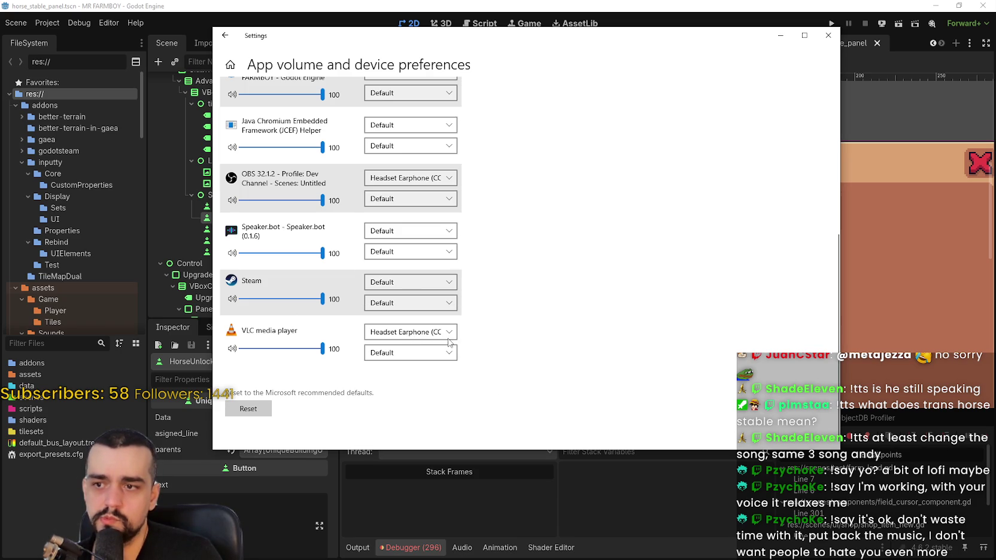
{"action": "left_click", "coordinate": [436, 338]}
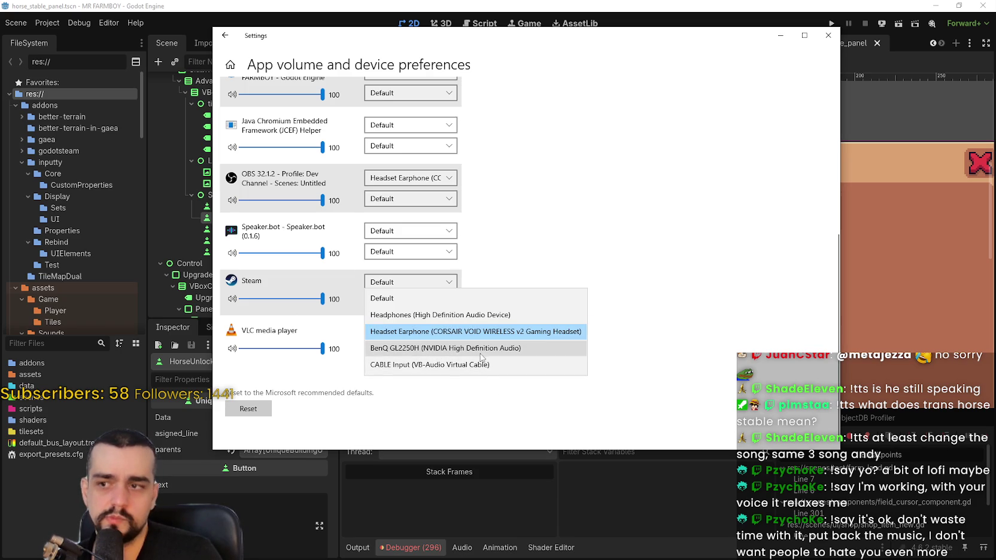
{"action": "left_click", "coordinate": [527, 316]}
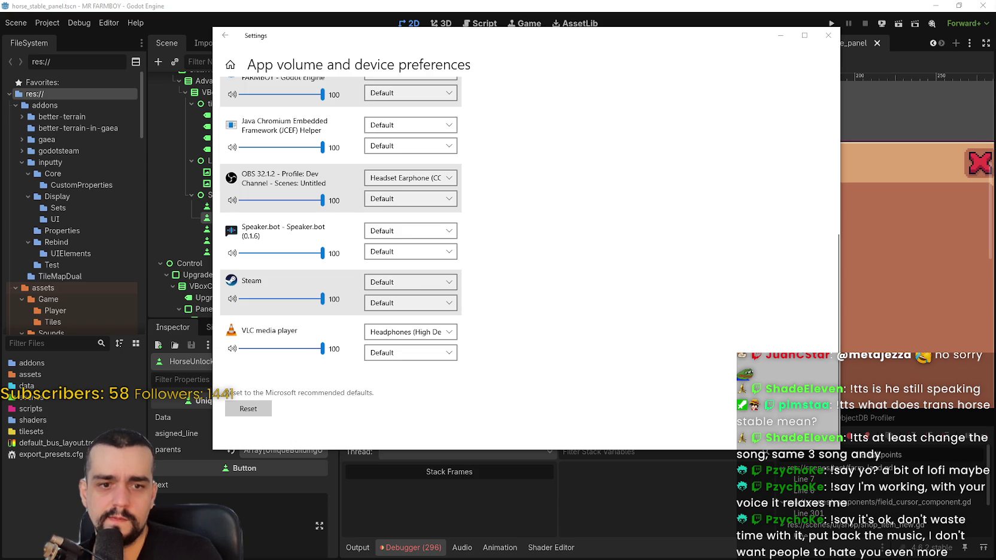
{"action": "left_click", "coordinate": [413, 332]}
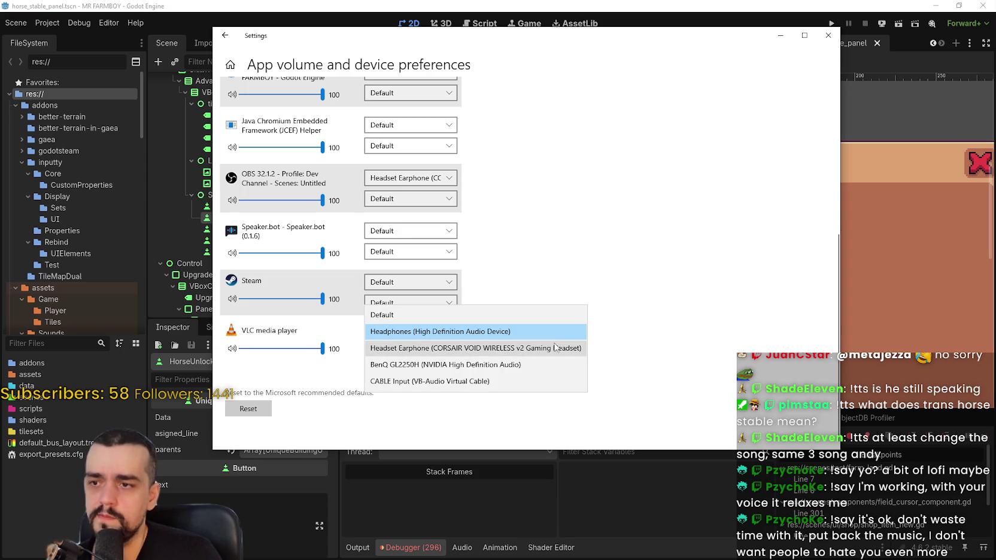
{"action": "left_click", "coordinate": [537, 331]}
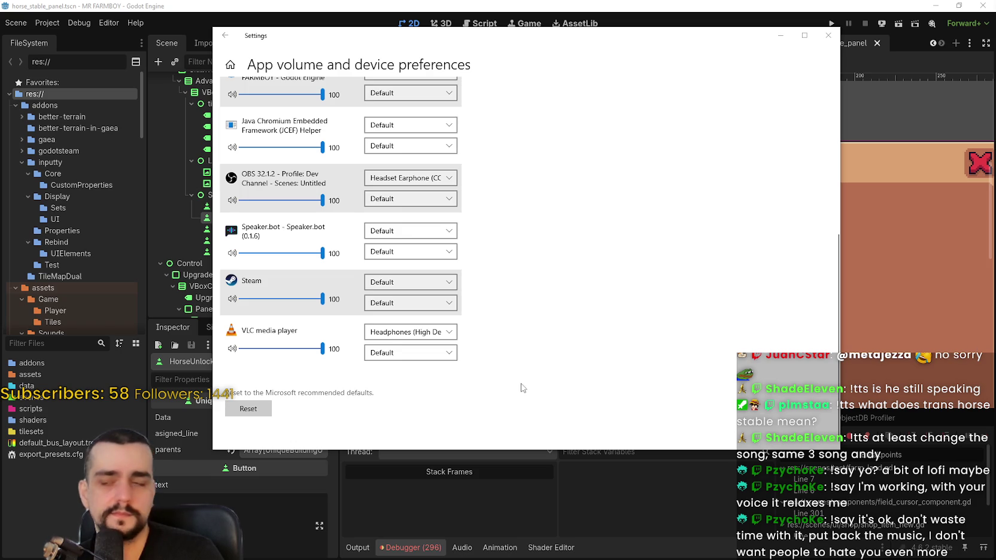
{"action": "left_click", "coordinate": [413, 332]}
{"action": "left_click", "coordinate": [464, 383]}
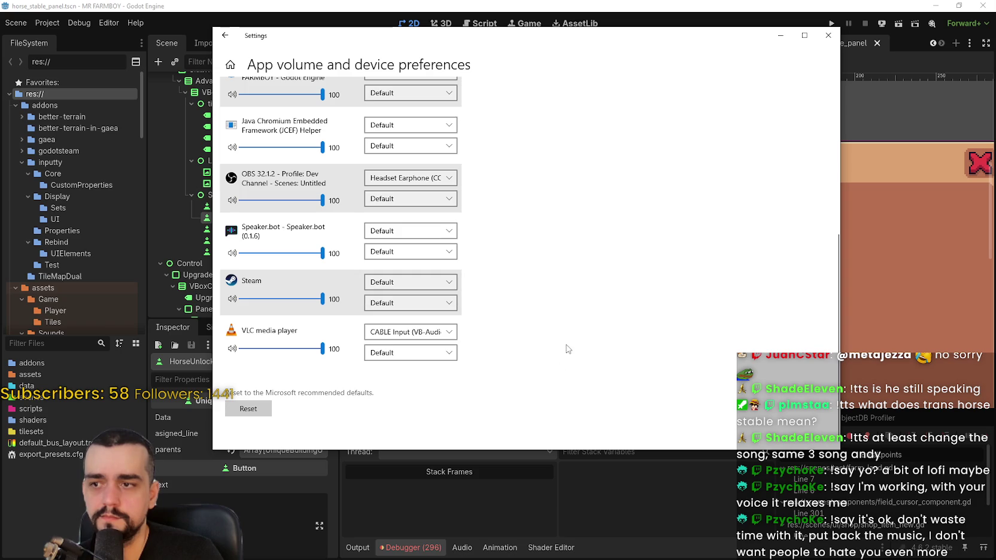
{"action": "left_click", "coordinate": [779, 34]}
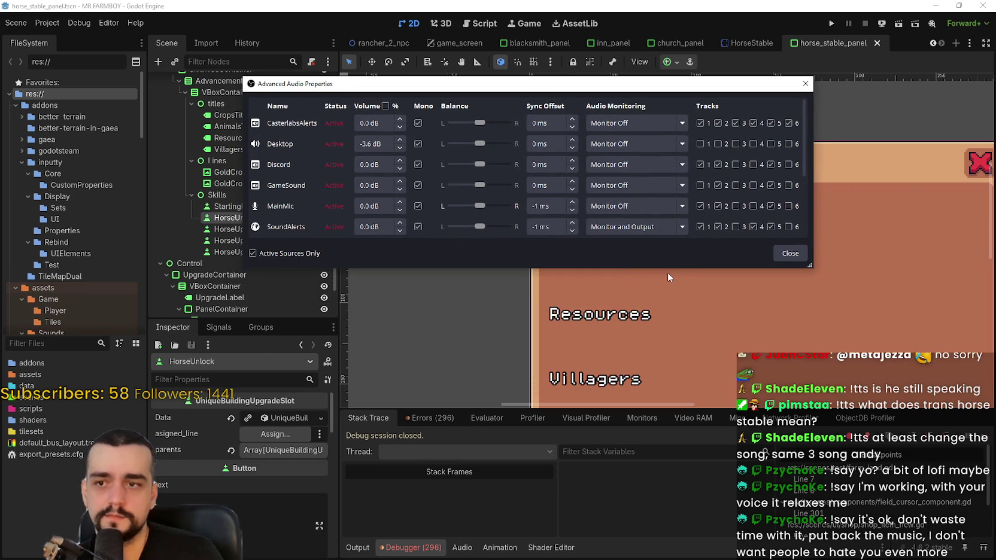
Step: Enlarge OBS's Advanced Audio Properties window to see more sources, then close it with Escape
{"action": "left_click_drag", "start_coordinate": [668, 271], "coordinate": [660, 426]}
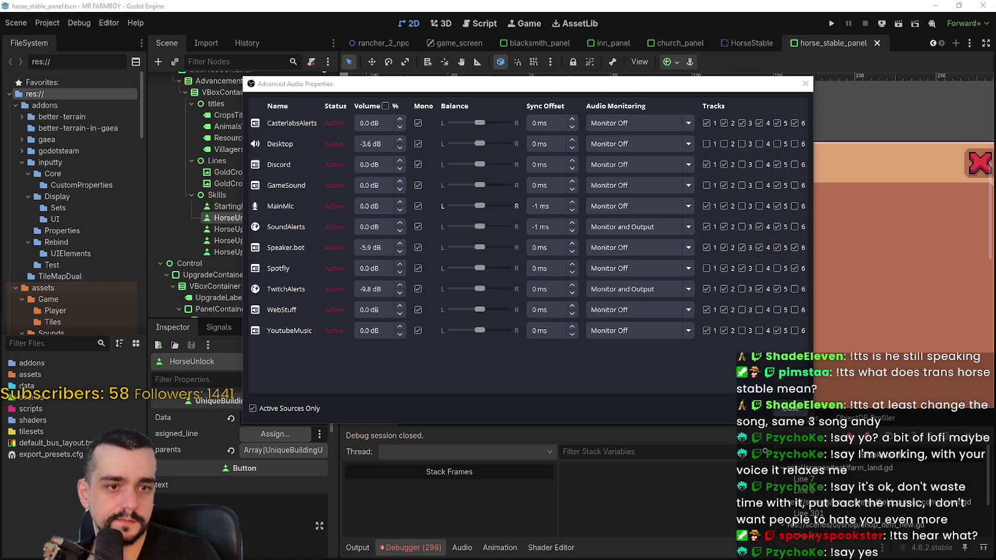
{"action": "left_click", "coordinate": [731, 149]}
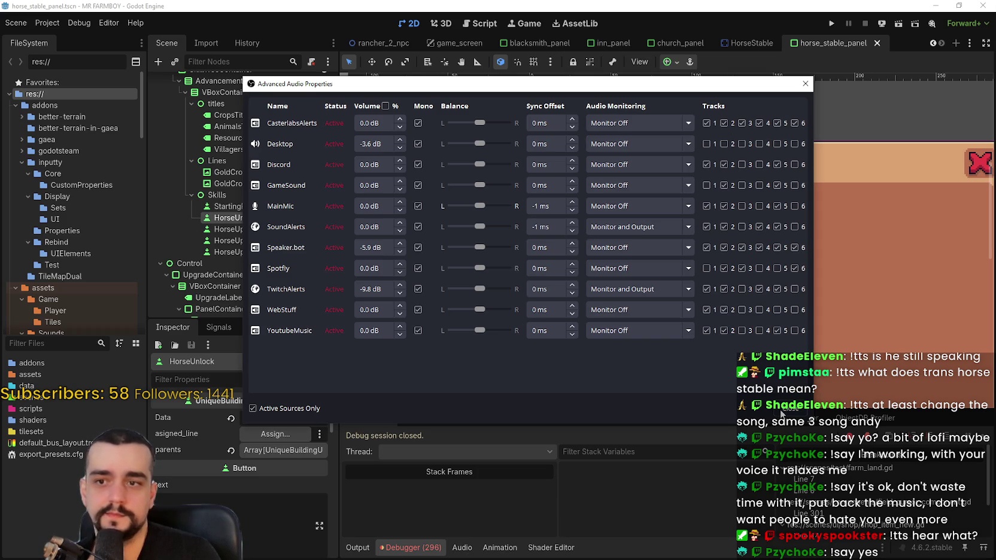
{"action": "key", "text": "Escape"}
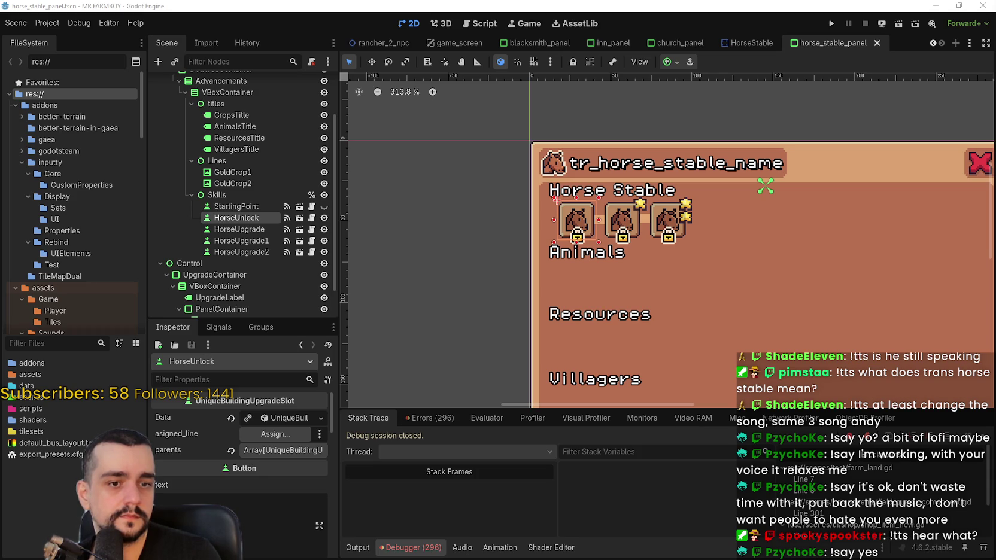
Step: Box-select the horse slots, HorseUnlock and both gold crop lines (six nodes)
{"action": "mouse_move", "coordinate": [731, 215]}
{"action": "left_mouse_down"}
{"action": "mouse_move", "coordinate": [687, 216]}
{"action": "mouse_move", "coordinate": [694, 218]}
{"action": "left_mouse_up"}
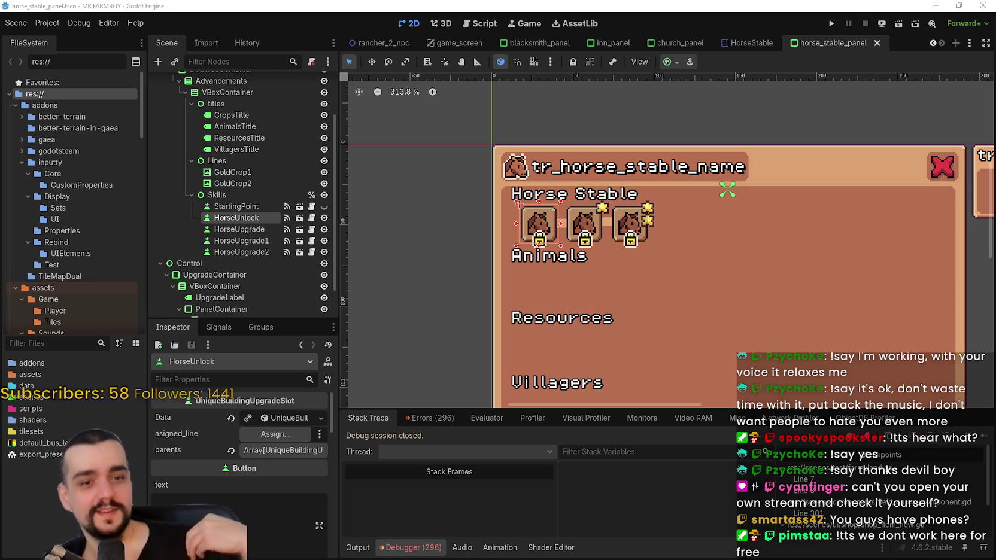
{"action": "scroll", "coordinate": [635, 214], "scroll_direction": "down", "scroll_amount": 2}
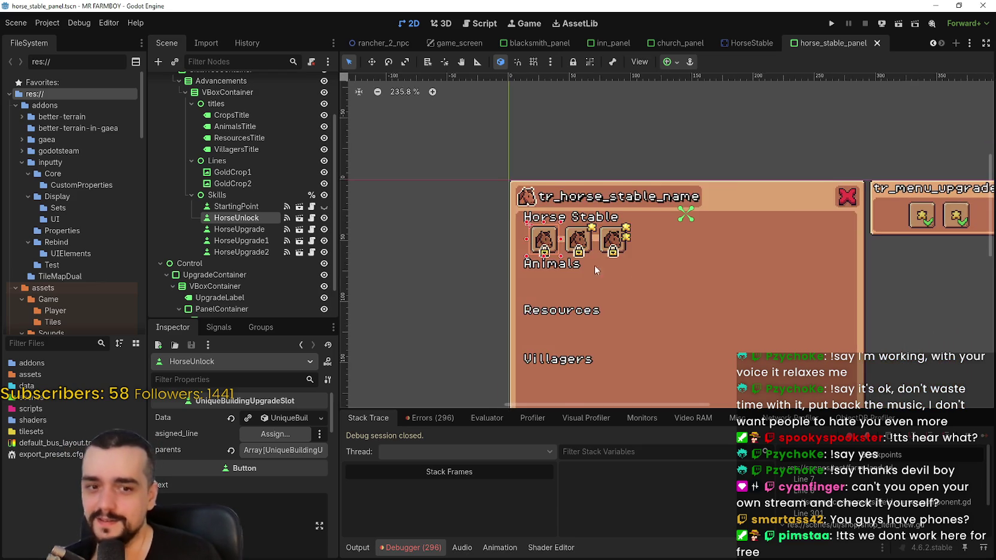
{"action": "scroll", "coordinate": [579, 291], "scroll_direction": "up", "scroll_amount": 2}
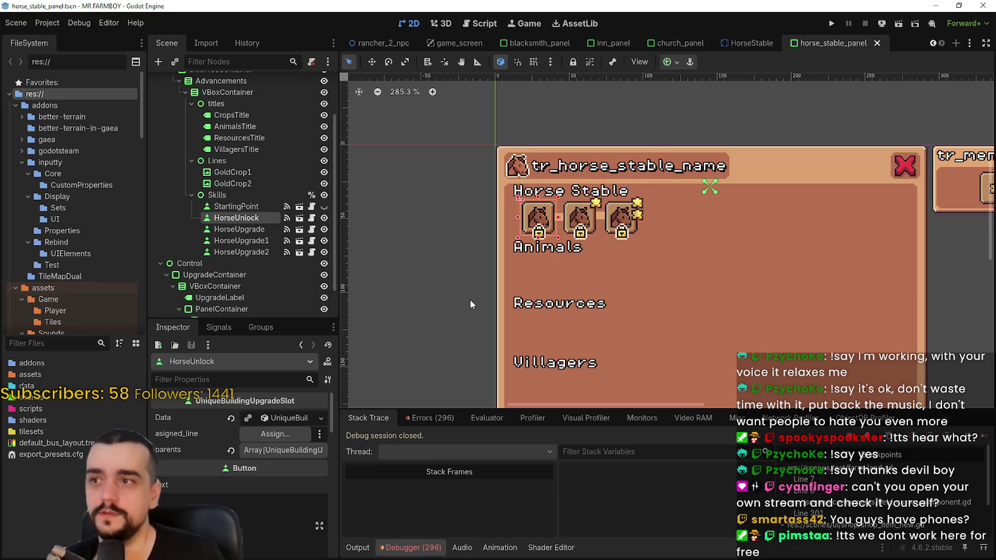
{"action": "scroll", "coordinate": [455, 287], "scroll_direction": "down", "scroll_amount": 1}
{"action": "scroll", "coordinate": [460, 249], "scroll_direction": "up", "scroll_amount": 3}
{"action": "left_click", "coordinate": [452, 234]}
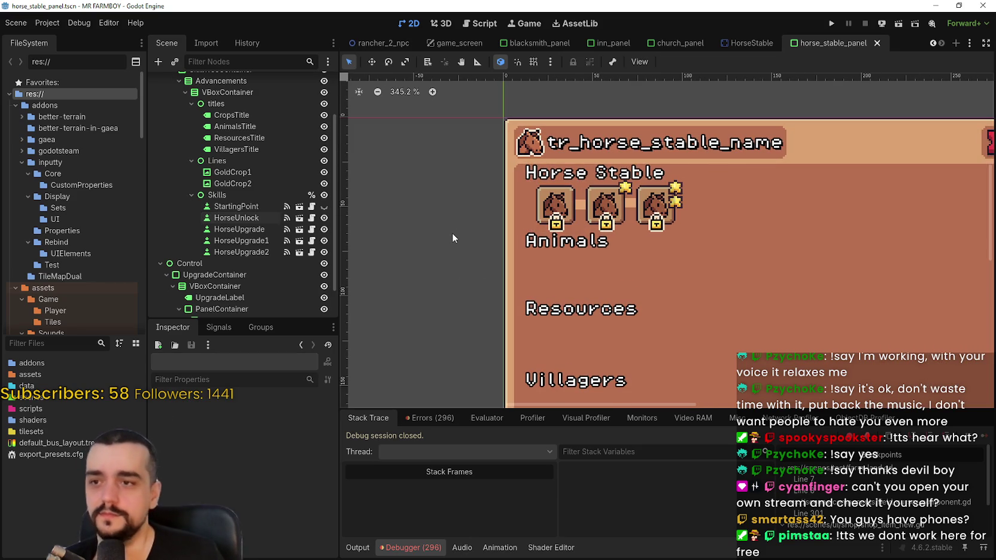
{"action": "mouse_move", "coordinate": [456, 228]}
{"action": "left_mouse_down"}
{"action": "mouse_move", "coordinate": [773, 159]}
{"action": "mouse_move", "coordinate": [767, 193]}
{"action": "left_mouse_up"}
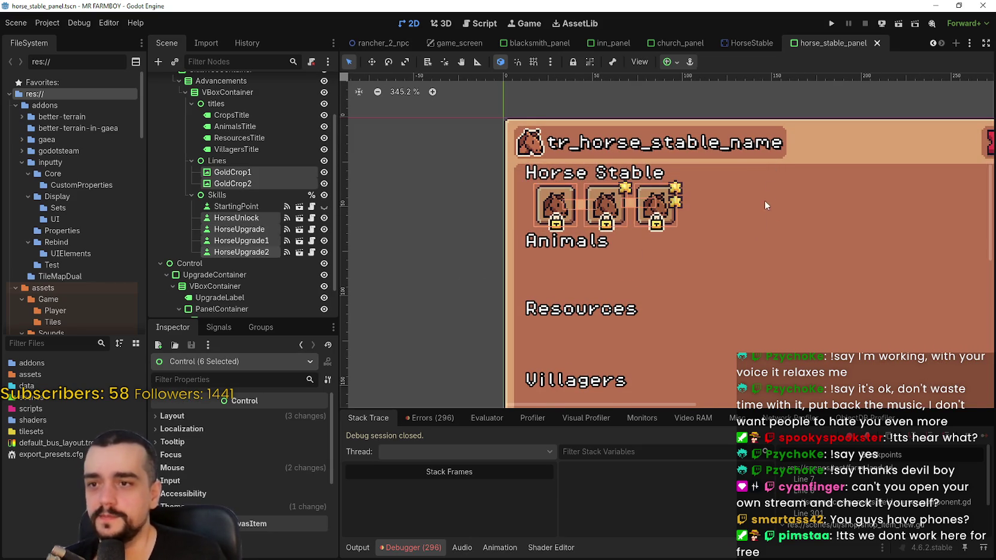
{"action": "scroll", "coordinate": [718, 211], "scroll_direction": "down", "scroll_amount": 2}
{"action": "left_click_drag", "start_coordinate": [495, 229], "coordinate": [811, 193]}
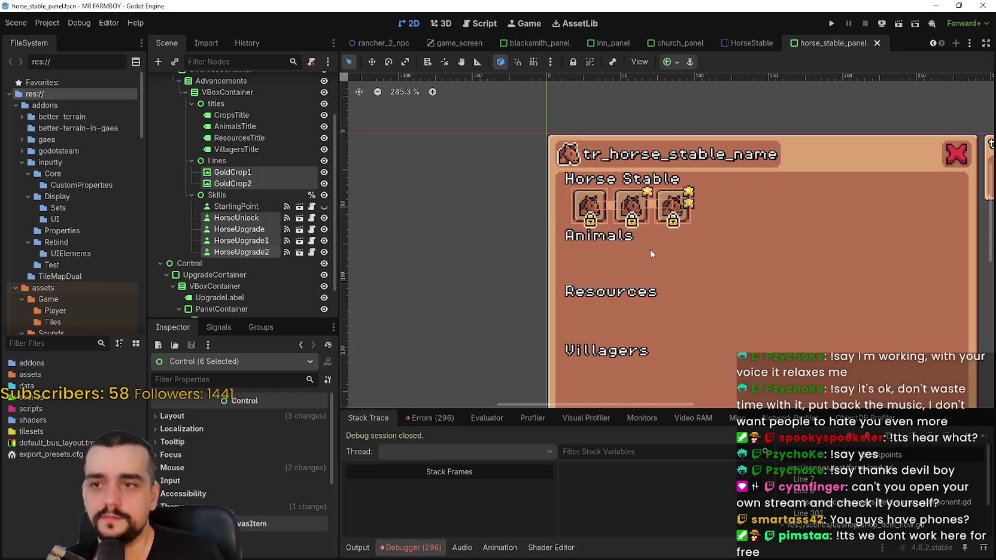
Step: Scroll the canvas view, then switch over to Discord
{"action": "scroll", "coordinate": [671, 243], "scroll_direction": "up", "scroll_amount": 4}
{"action": "scroll", "coordinate": [647, 245], "scroll_direction": "down", "scroll_amount": 1}
{"action": "scroll", "coordinate": [648, 243], "scroll_direction": "down", "scroll_amount": 2}
{"action": "scroll", "coordinate": [648, 236], "scroll_direction": "down", "scroll_amount": 1}
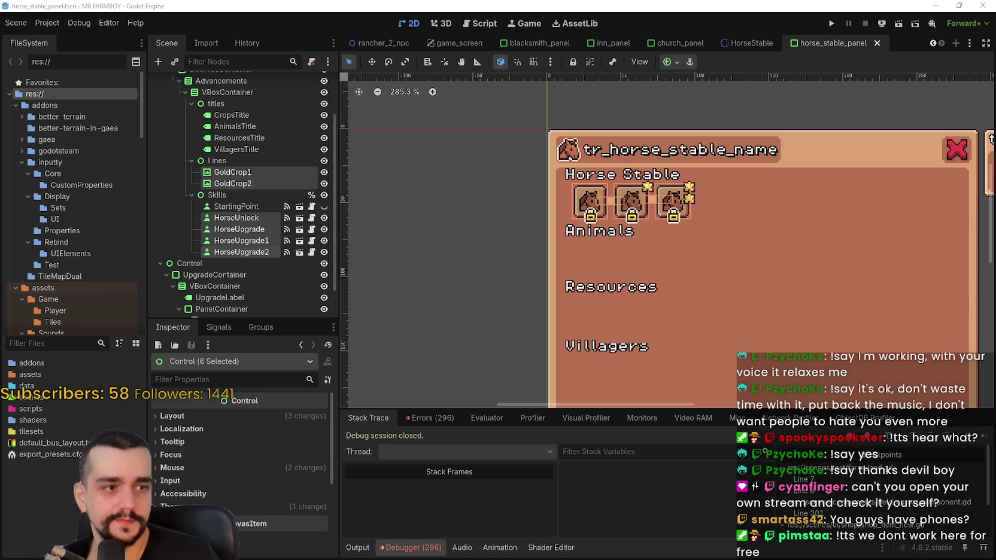
{"action": "key", "text": "alt+Tab"}
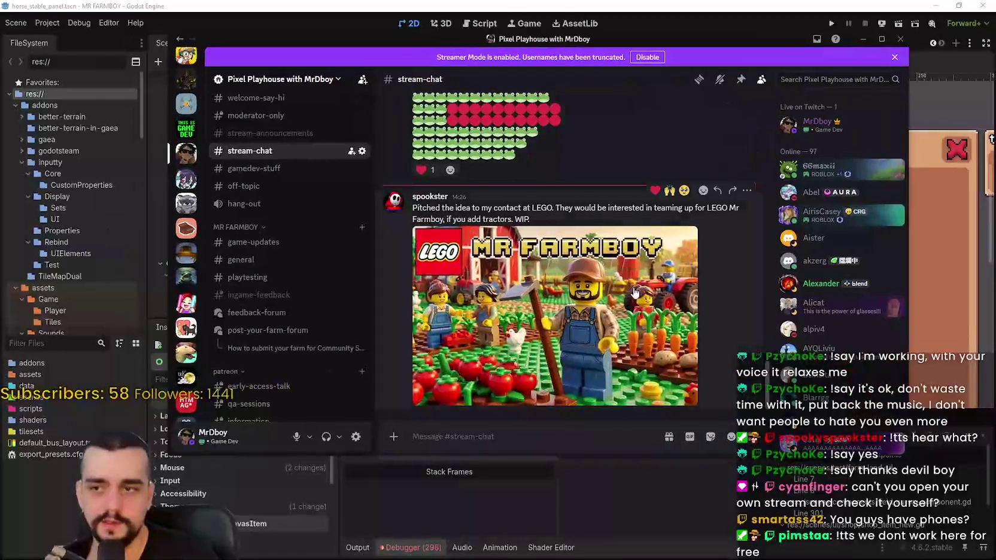
Step: View the LEGO Mr Farmboy image full size, then highlight its pitch message
{"action": "left_click", "coordinate": [562, 262]}
{"action": "left_click", "coordinate": [562, 262]}
{"action": "left_click", "coordinate": [562, 262]}
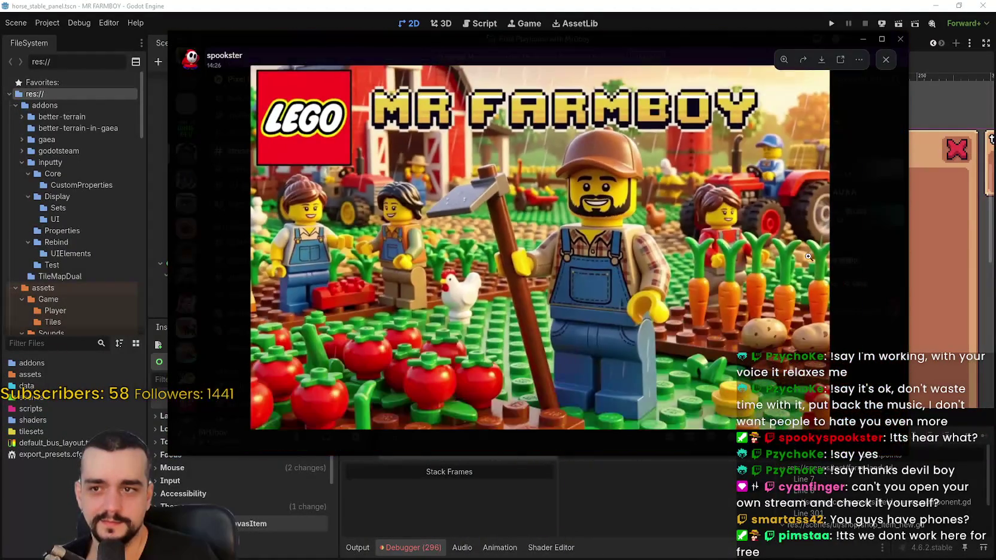
{"action": "left_click", "coordinate": [854, 269]}
{"action": "left_click_drag", "start_coordinate": [415, 206], "coordinate": [656, 219]}
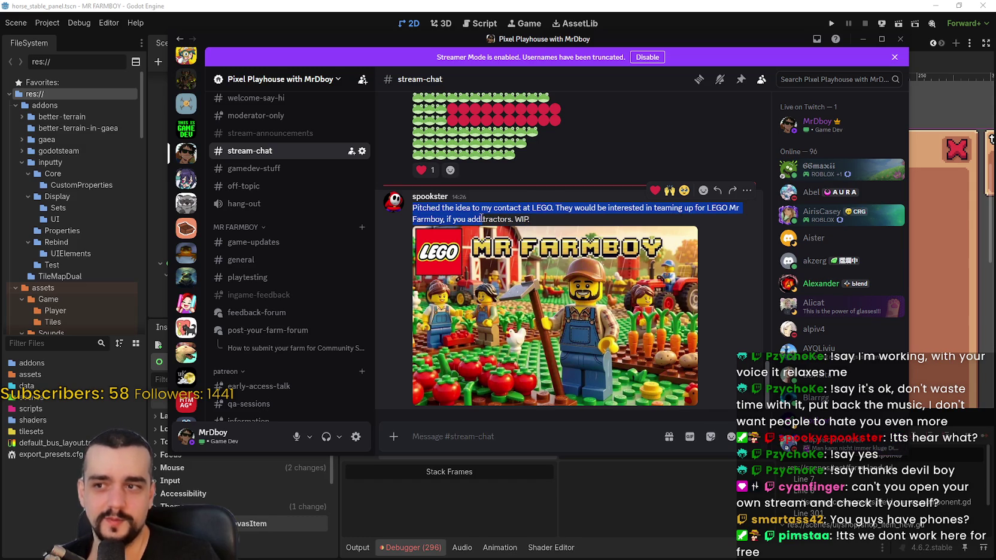
Step: Reopen the image and zoom and pan over the chicken and carrots, then return to Godot
{"action": "left_click", "coordinate": [663, 312]}
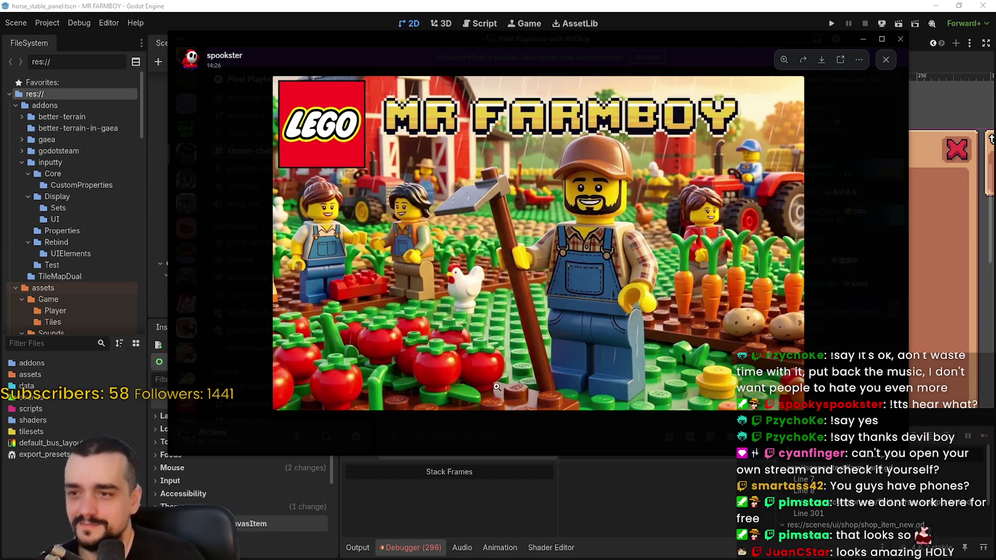
{"action": "left_click", "coordinate": [517, 387]}
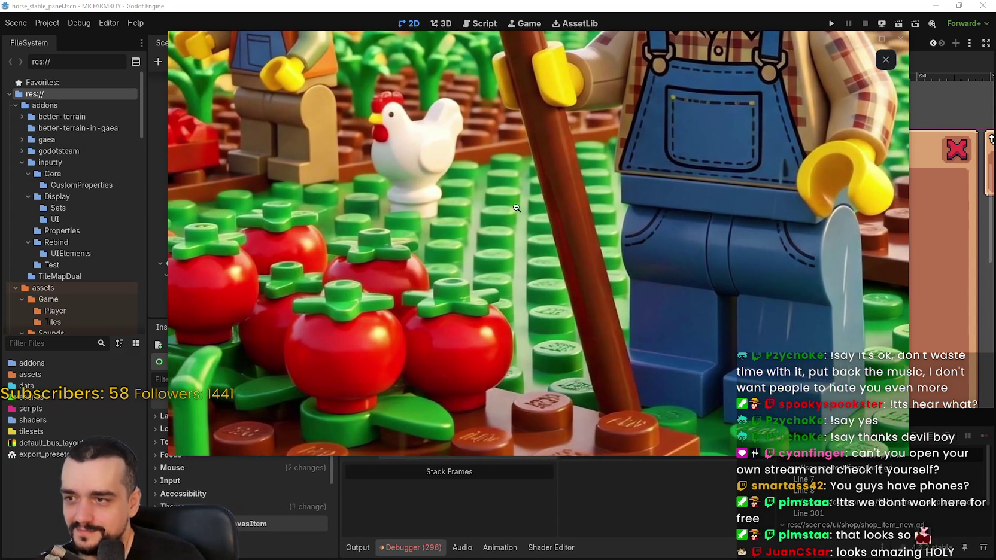
{"action": "left_click", "coordinate": [508, 200]}
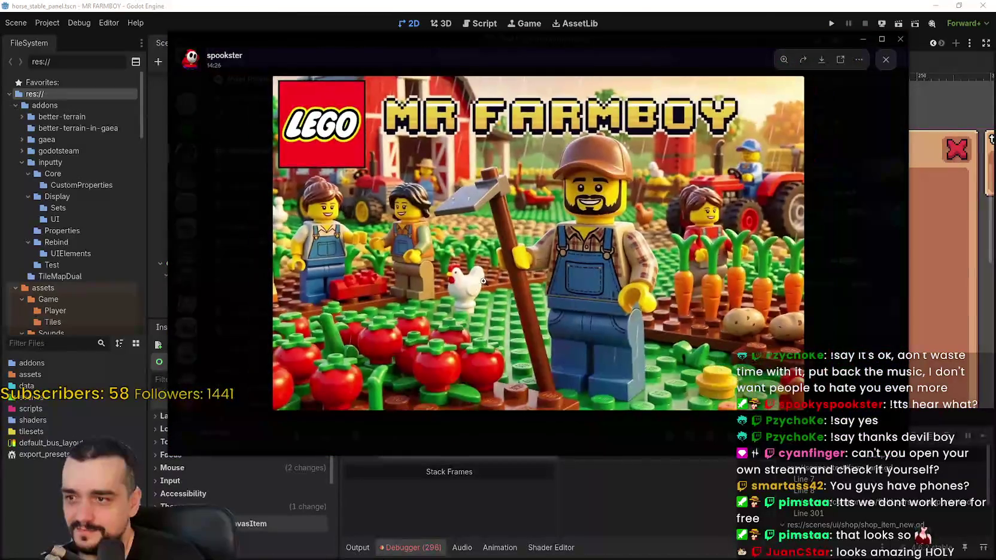
{"action": "left_click", "coordinate": [469, 324]}
{"action": "left_click_drag", "start_coordinate": [470, 324], "coordinate": [446, 192]}
{"action": "left_click_drag", "start_coordinate": [438, 86], "coordinate": [283, 59]}
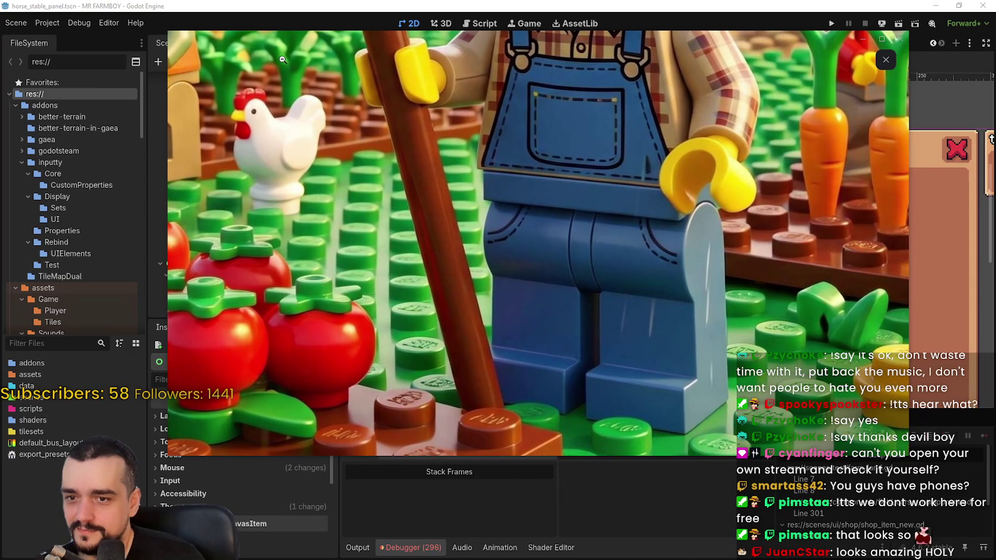
{"action": "left_click", "coordinate": [561, 260]}
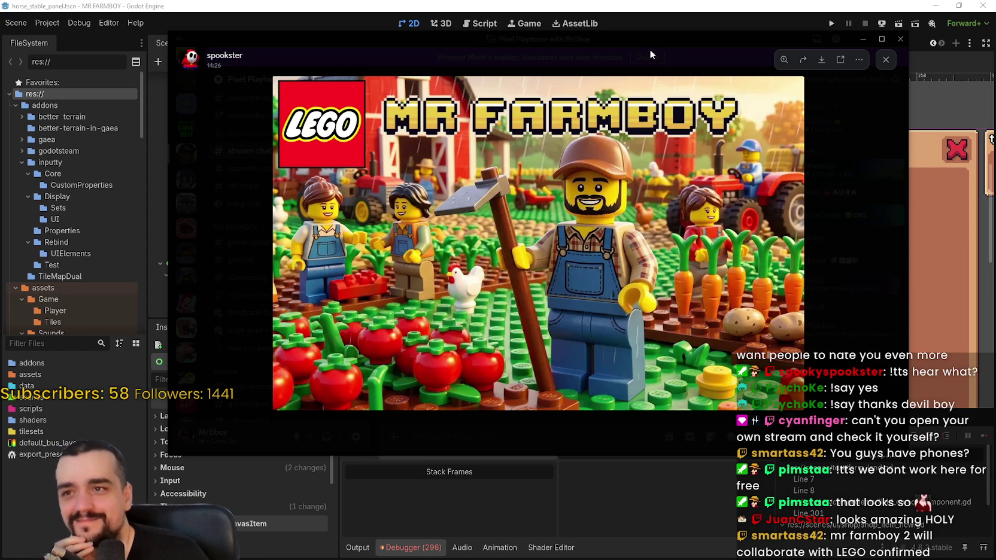
{"action": "key", "text": "alt+Tab"}
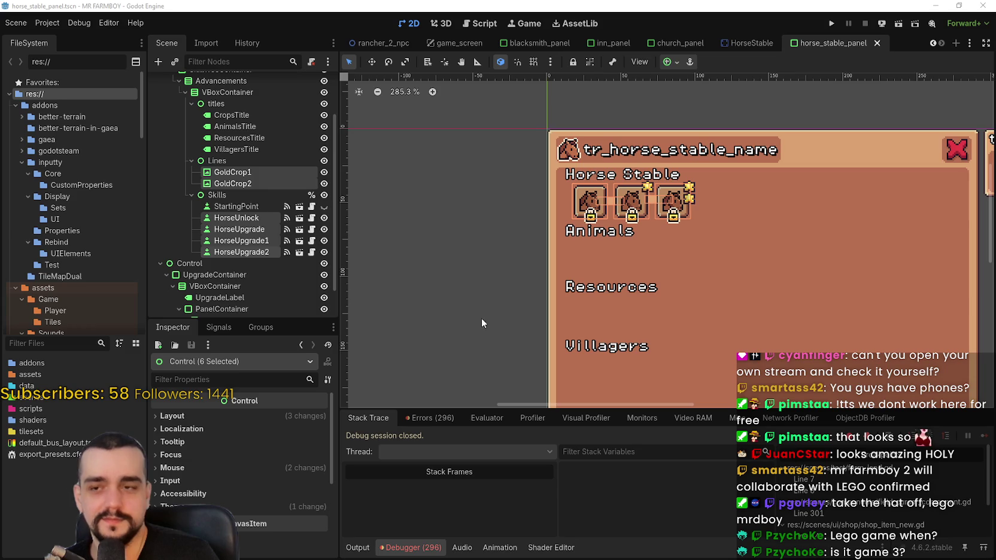
Step: Select only HorseUnlock and scroll the Inspector to its Icon and BaseButton properties
{"action": "scroll", "coordinate": [535, 252], "scroll_direction": "up", "scroll_amount": 1}
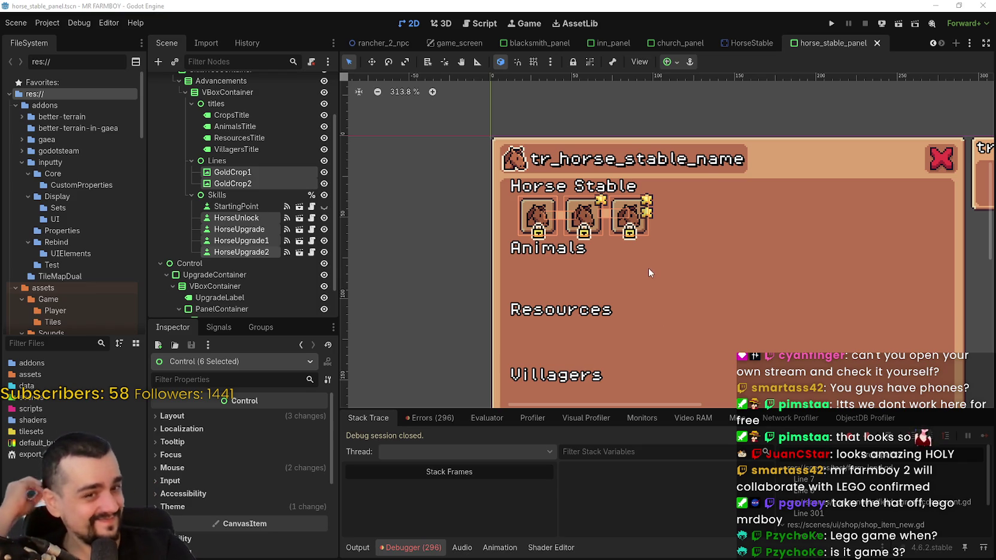
{"action": "scroll", "coordinate": [603, 263], "scroll_direction": "up", "scroll_amount": 2}
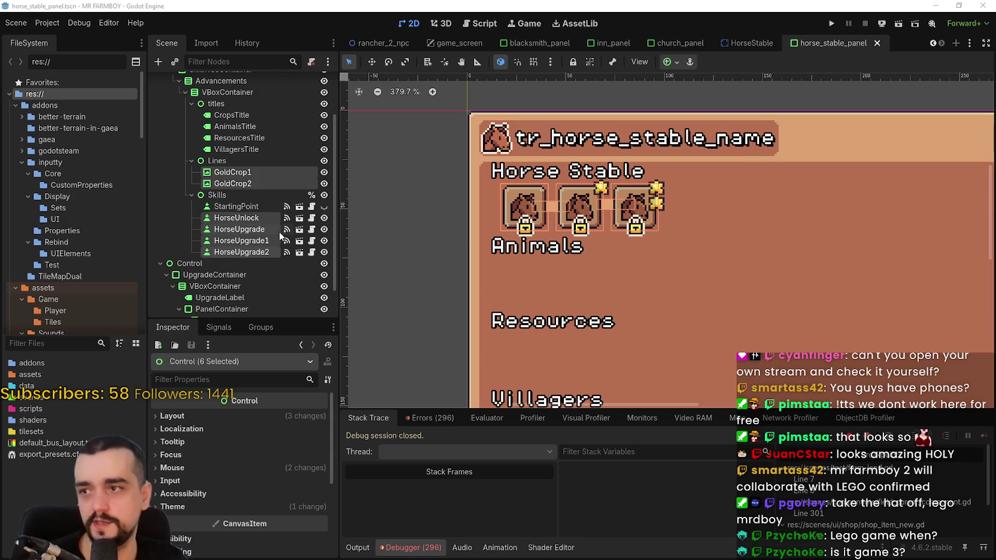
{"action": "left_click", "coordinate": [247, 231]}
{"action": "left_click", "coordinate": [243, 218]}
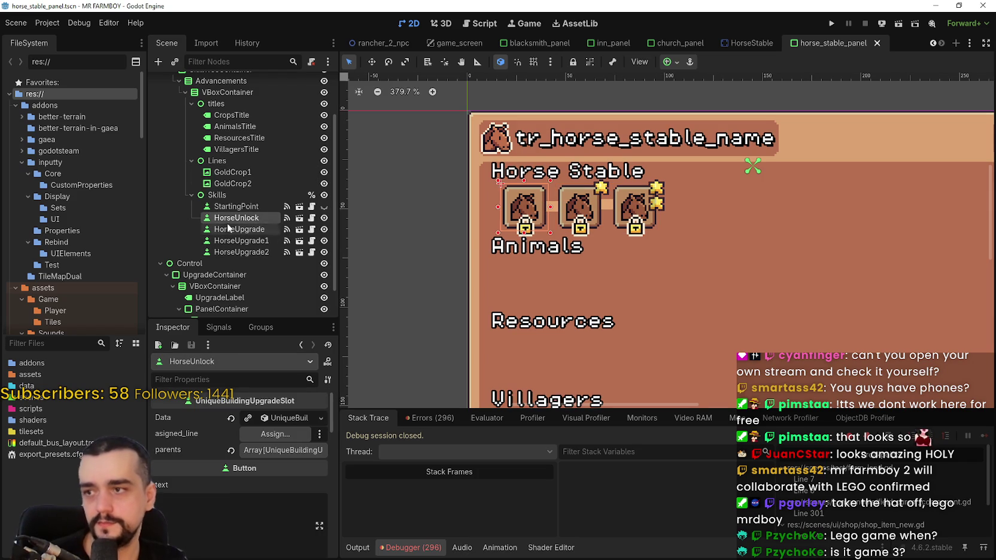
{"action": "scroll", "coordinate": [591, 258], "scroll_direction": "up", "scroll_amount": 1}
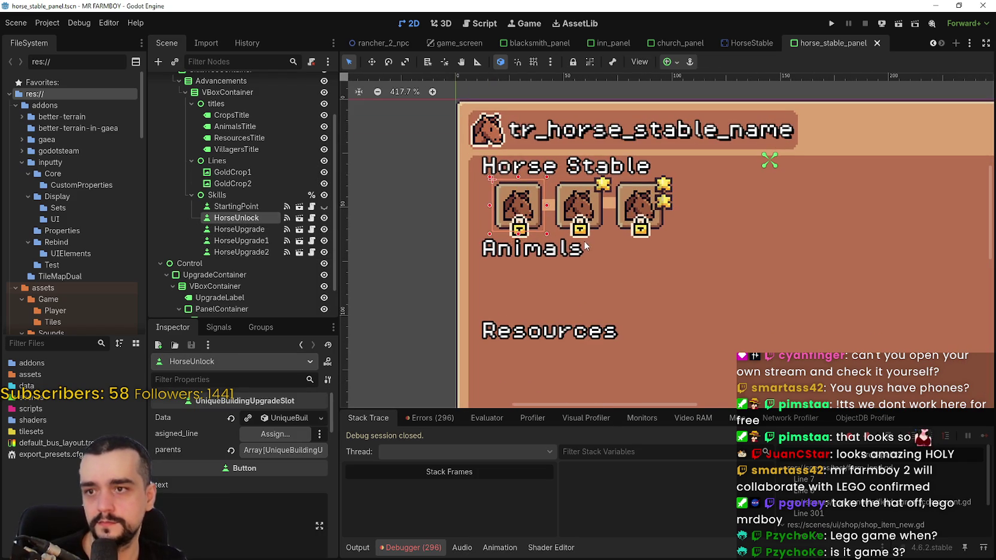
{"action": "scroll", "coordinate": [578, 242], "scroll_direction": "down", "scroll_amount": 1}
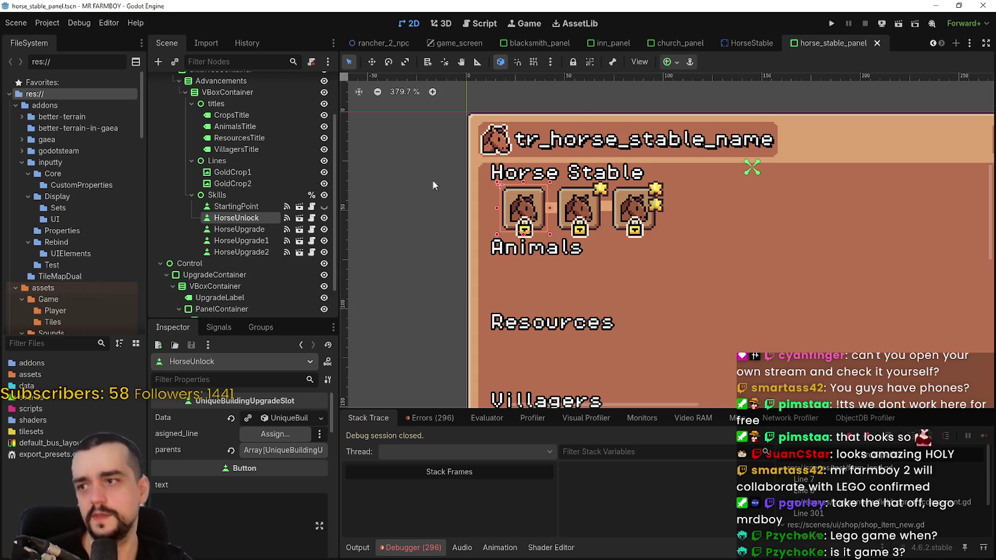
{"action": "scroll", "coordinate": [249, 517], "scroll_direction": "down", "scroll_amount": 3}
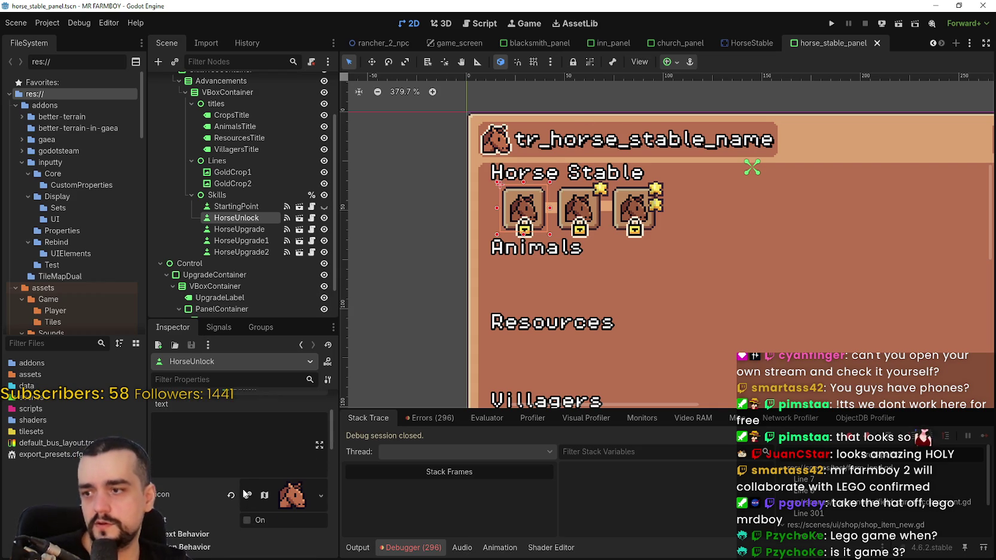
Step: Nudge HorseUnlock left in Move mode to start the Horse Stable slot row
{"action": "scroll", "coordinate": [257, 464], "scroll_direction": "down", "scroll_amount": 3}
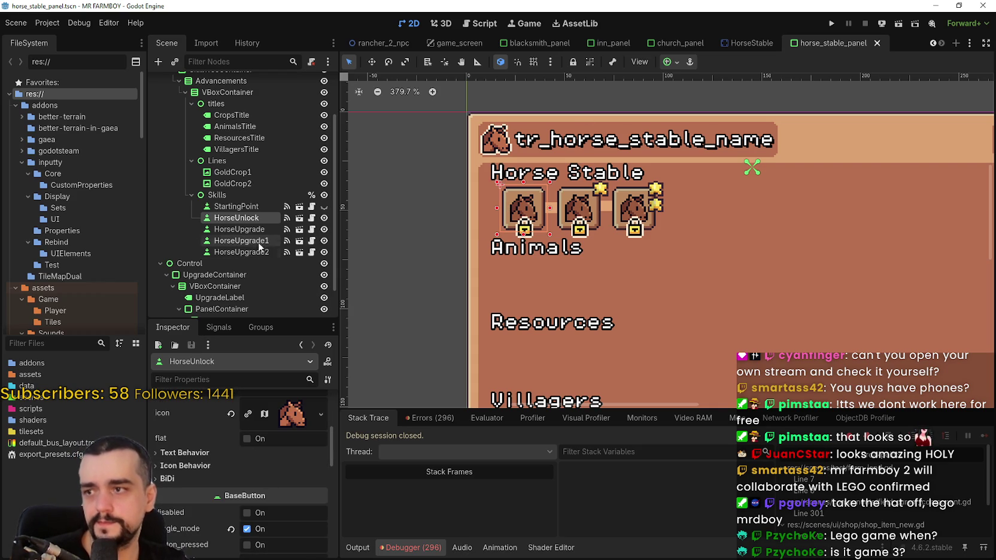
{"action": "left_click", "coordinate": [371, 62]}
{"action": "scroll", "coordinate": [480, 148], "scroll_direction": "up", "scroll_amount": 4}
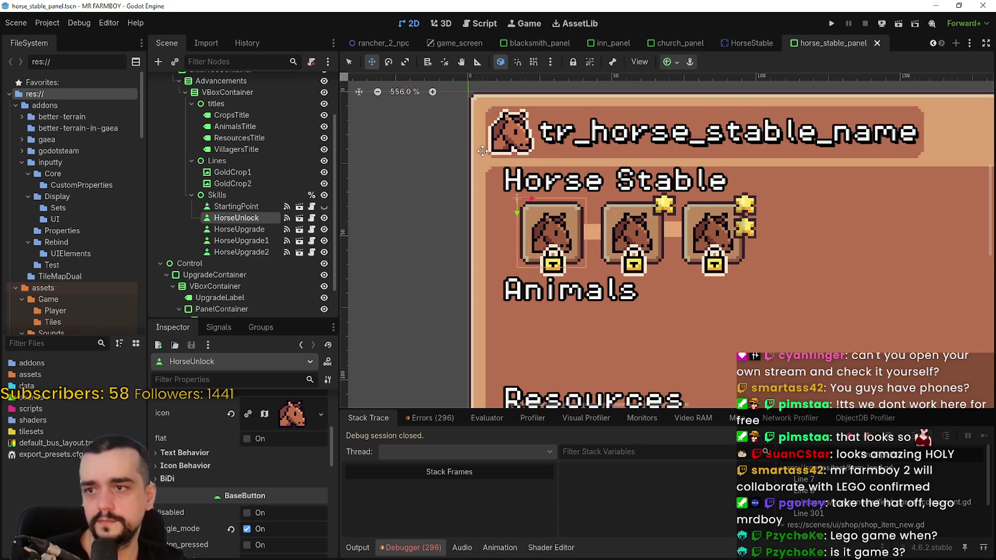
{"action": "key", "text": "Left"}
{"action": "key", "text": "Left"}
{"action": "key", "text": "Left"}
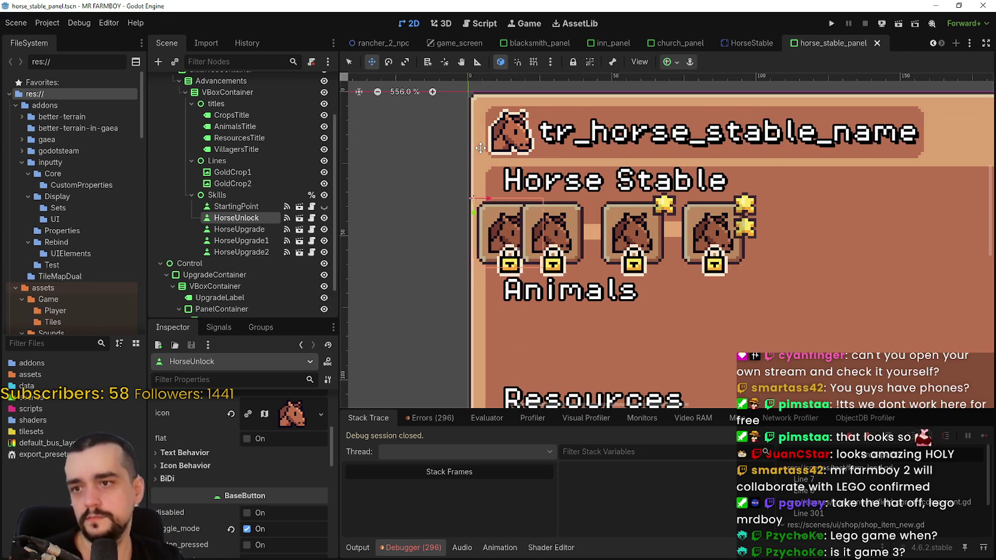
{"action": "key", "text": "Left"}
{"action": "key", "text": "Left"}
{"action": "key", "text": "Left"}
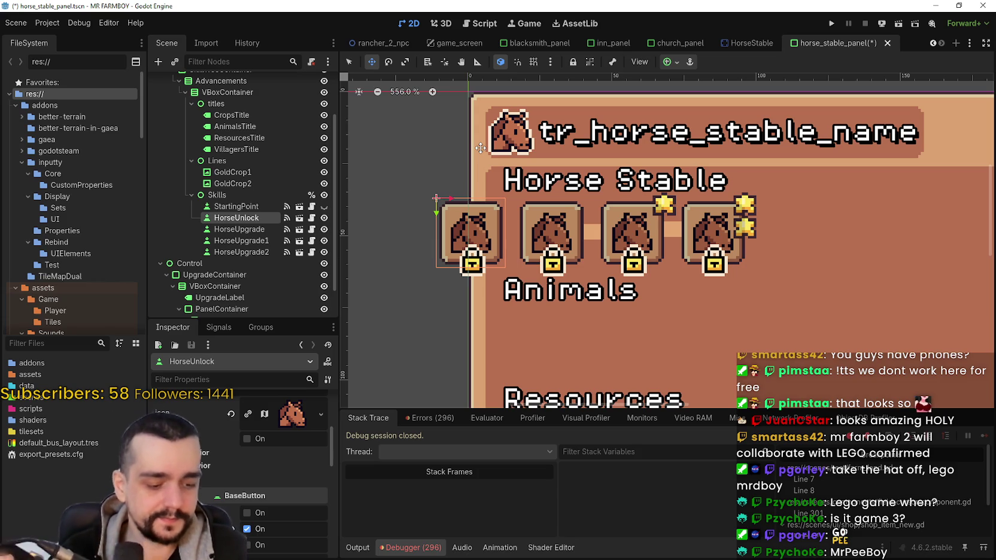
Step: Drag the HorseUnlock slot toward the row of the other three horse-head slots
{"action": "left_click_drag", "start_coordinate": [435, 201], "coordinate": [425, 192]}
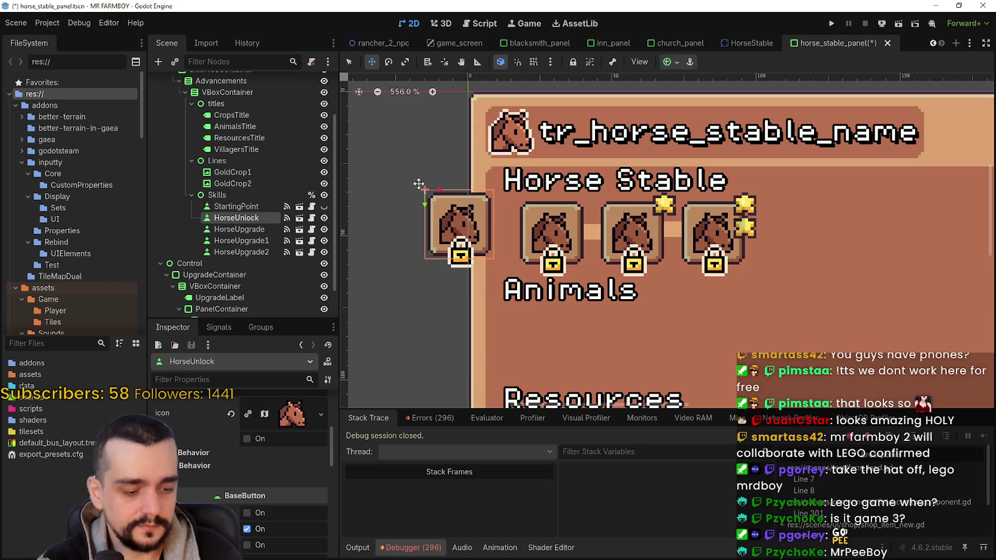
{"action": "left_click_drag", "start_coordinate": [444, 227], "coordinate": [455, 235]}
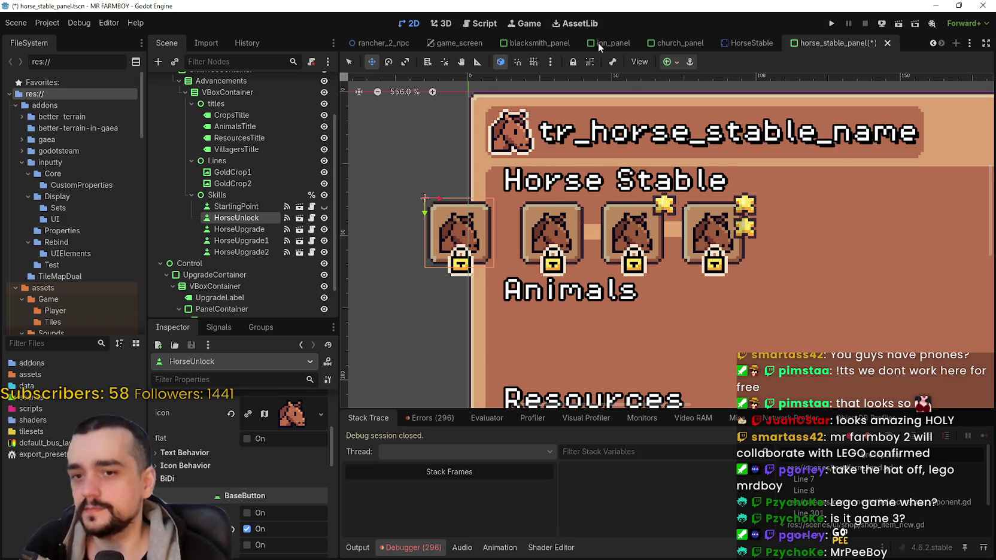
{"action": "scroll", "coordinate": [594, 141], "scroll_direction": "down", "scroll_amount": 1}
{"action": "scroll", "coordinate": [619, 206], "scroll_direction": "down", "scroll_amount": 2}
{"action": "scroll", "coordinate": [619, 205], "scroll_direction": "left", "scroll_amount": 3}
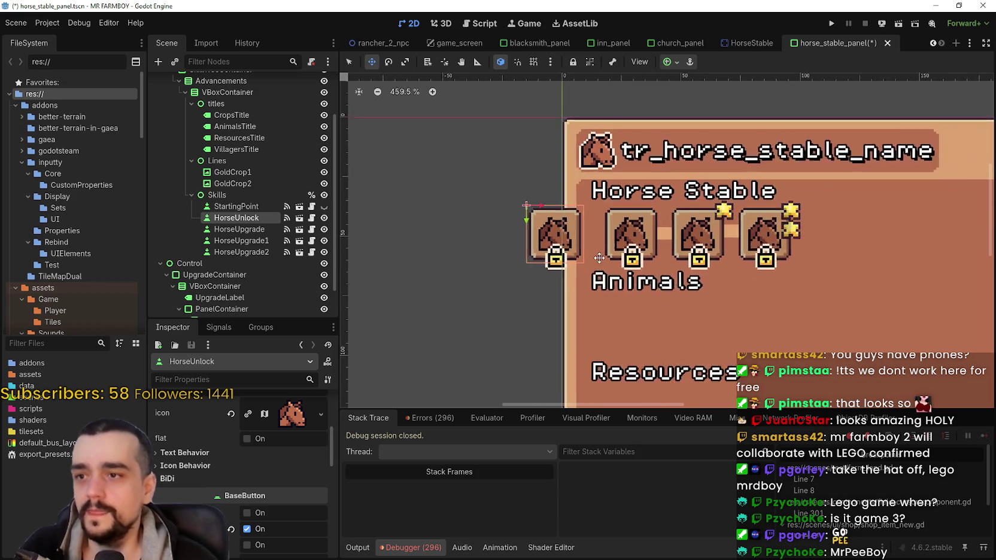
{"action": "scroll", "coordinate": [644, 221], "scroll_direction": "up", "scroll_amount": 4}
{"action": "scroll", "coordinate": [644, 221], "scroll_direction": "down", "scroll_amount": 3}
{"action": "scroll", "coordinate": [585, 222], "scroll_direction": "up", "scroll_amount": 3}
Step: Nudge HorseUnlock right, then back left, until it sits evenly with the row
{"action": "key", "text": "Right"}
{"action": "key", "text": "Right"}
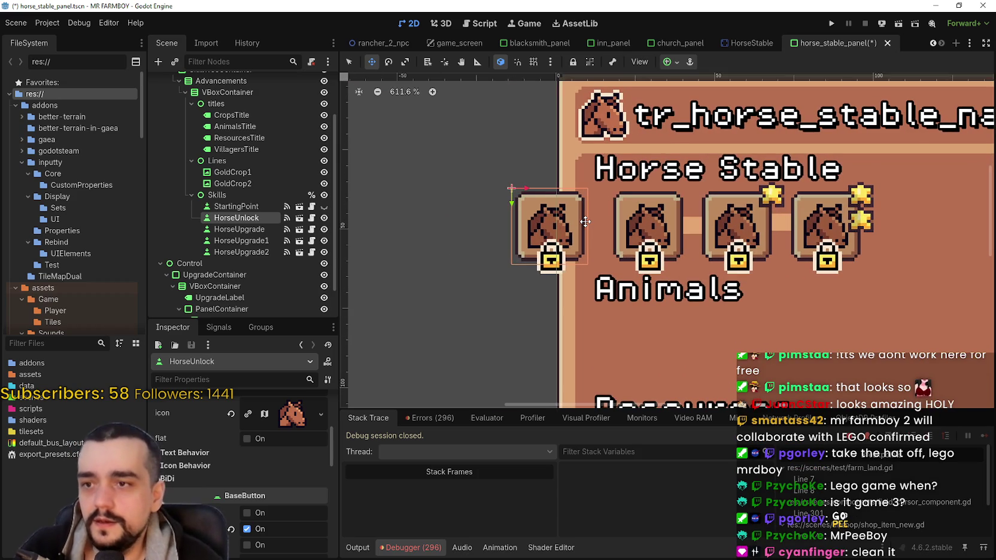
{"action": "key", "text": "Right"}
{"action": "key", "text": "Right"}
{"action": "key", "text": "Right"}
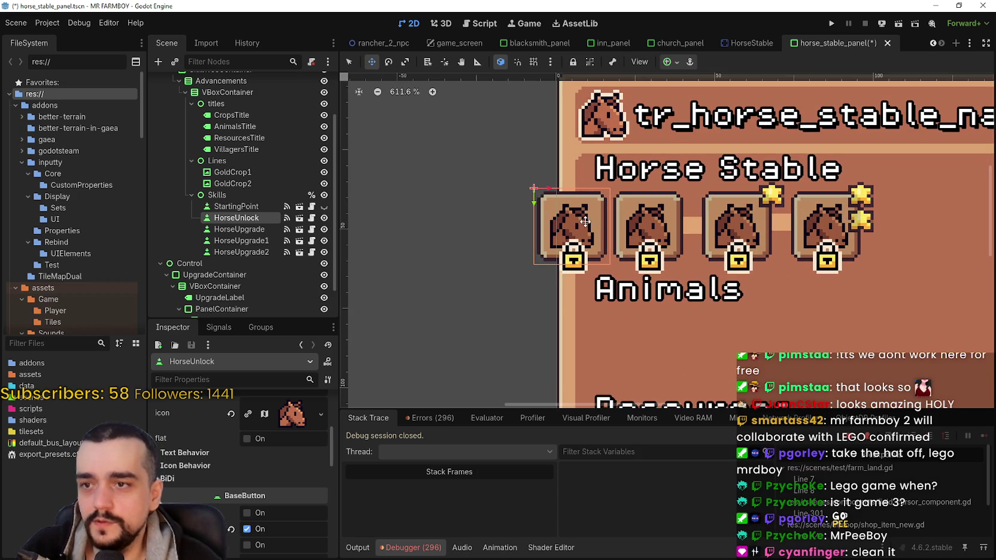
{"action": "key", "text": "Left"}
{"action": "key", "text": "Left"}
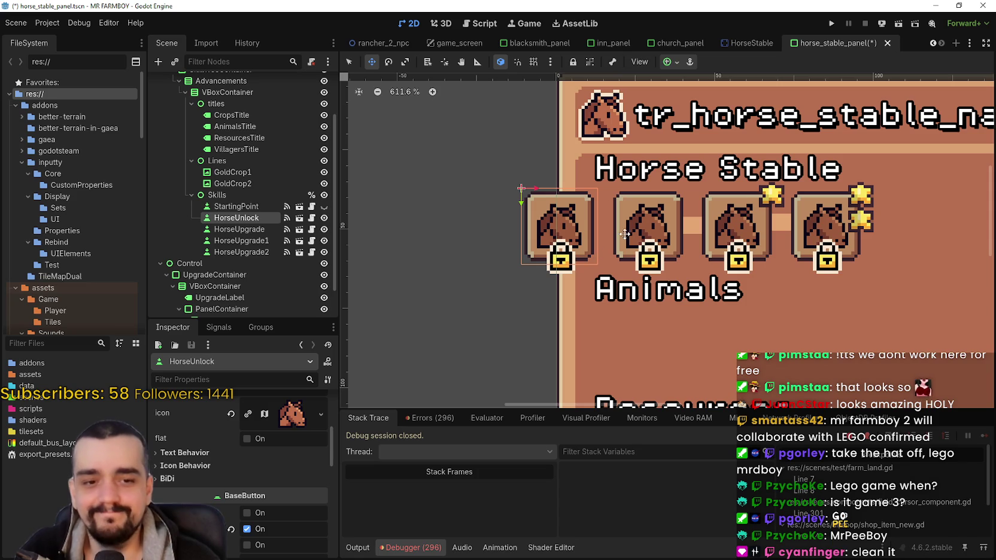
{"action": "scroll", "coordinate": [598, 227], "scroll_direction": "down", "scroll_amount": 4}
{"action": "scroll", "coordinate": [595, 223], "scroll_direction": "up", "scroll_amount": 4}
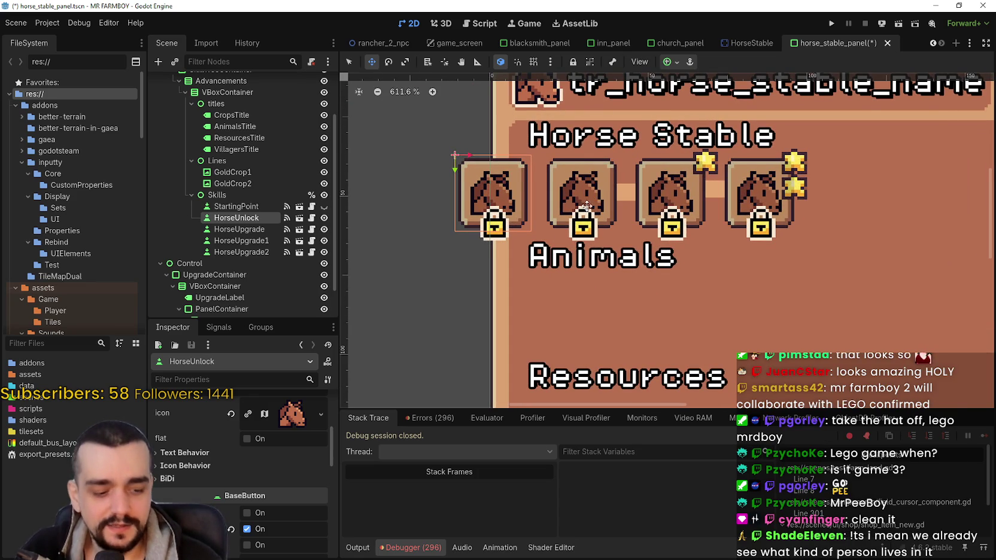
{"action": "scroll", "coordinate": [583, 196], "scroll_direction": "down", "scroll_amount": 2}
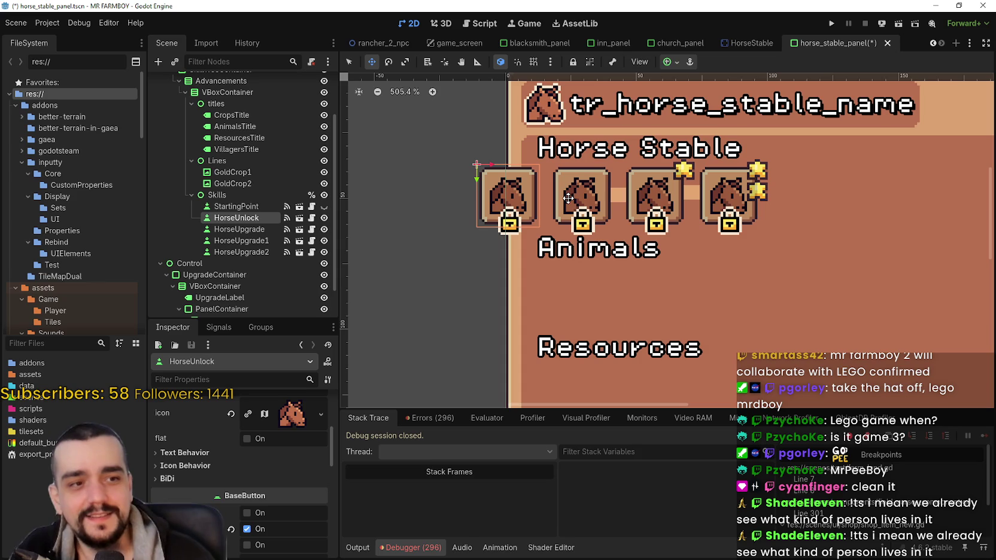
{"action": "left_click_drag", "start_coordinate": [559, 215], "coordinate": [536, 245]}
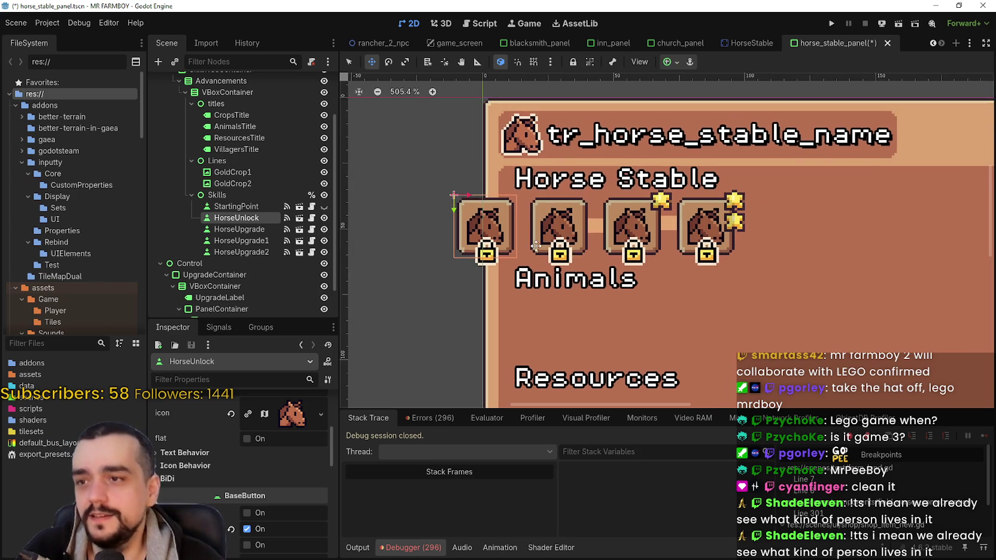
{"action": "scroll", "coordinate": [535, 246], "scroll_direction": "down", "scroll_amount": 3}
{"action": "scroll", "coordinate": [482, 246], "scroll_direction": "up", "scroll_amount": 2}
{"action": "scroll", "coordinate": [247, 471], "scroll_direction": "up", "scroll_amount": 2}
{"action": "scroll", "coordinate": [279, 424], "scroll_direction": "up", "scroll_amount": 3}
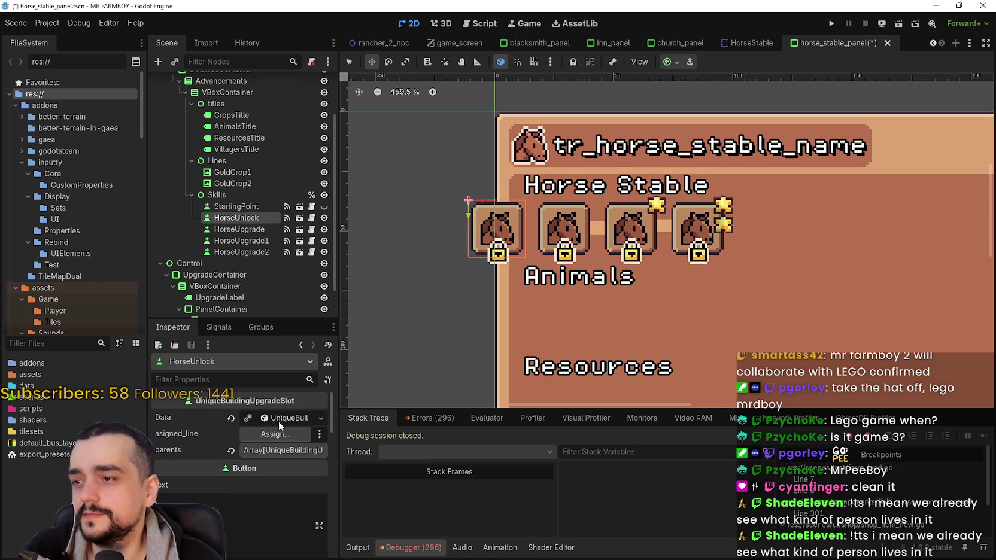
{"action": "left_click", "coordinate": [248, 418]}
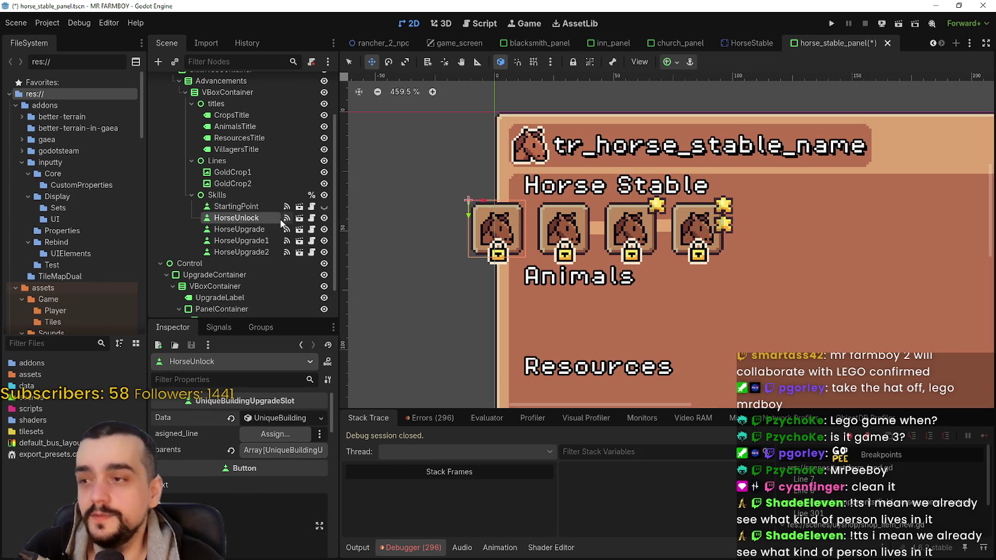
Step: Reselect HorseUnlock, expand its button properties and clear its button group
{"action": "left_click", "coordinate": [246, 230]}
{"action": "left_click", "coordinate": [246, 240]}
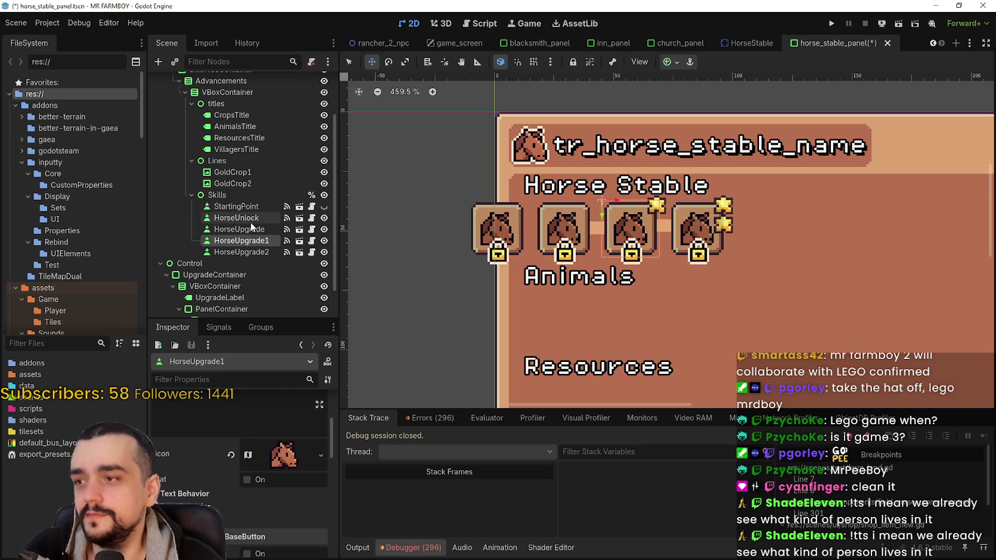
{"action": "left_click", "coordinate": [251, 219]}
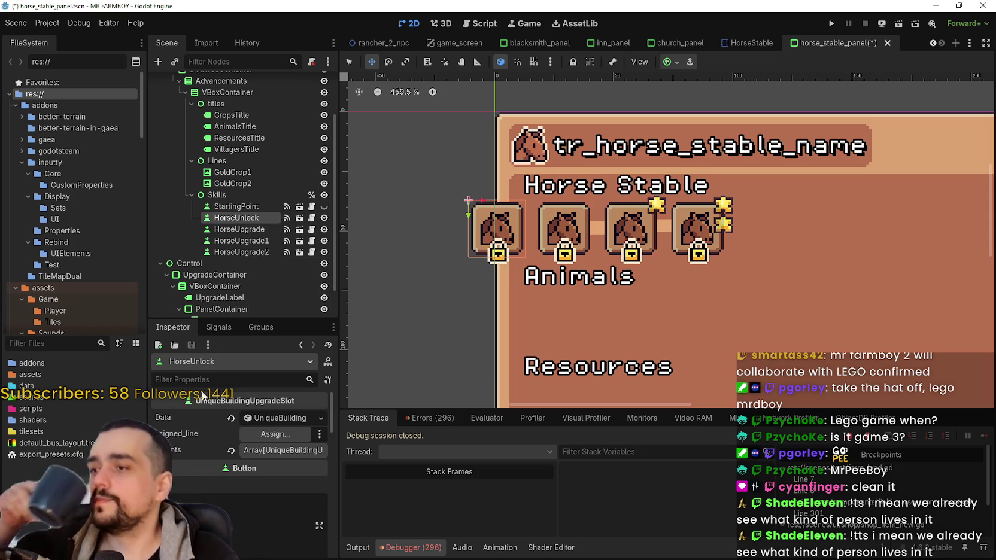
{"action": "left_click", "coordinate": [251, 469]}
{"action": "scroll", "coordinate": [243, 476], "scroll_direction": "down", "scroll_amount": 3}
{"action": "scroll", "coordinate": [242, 475], "scroll_direction": "down", "scroll_amount": 5}
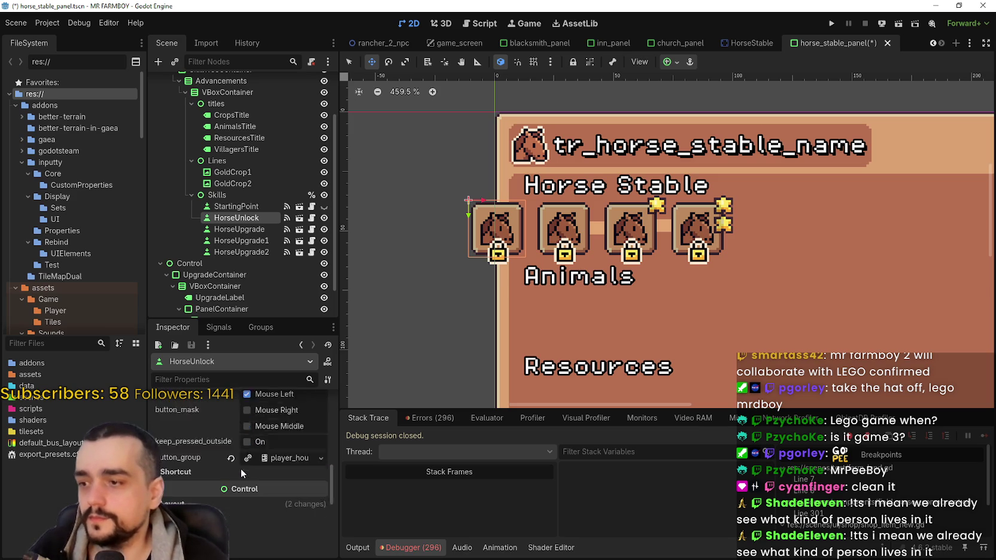
{"action": "left_click", "coordinate": [230, 414]}
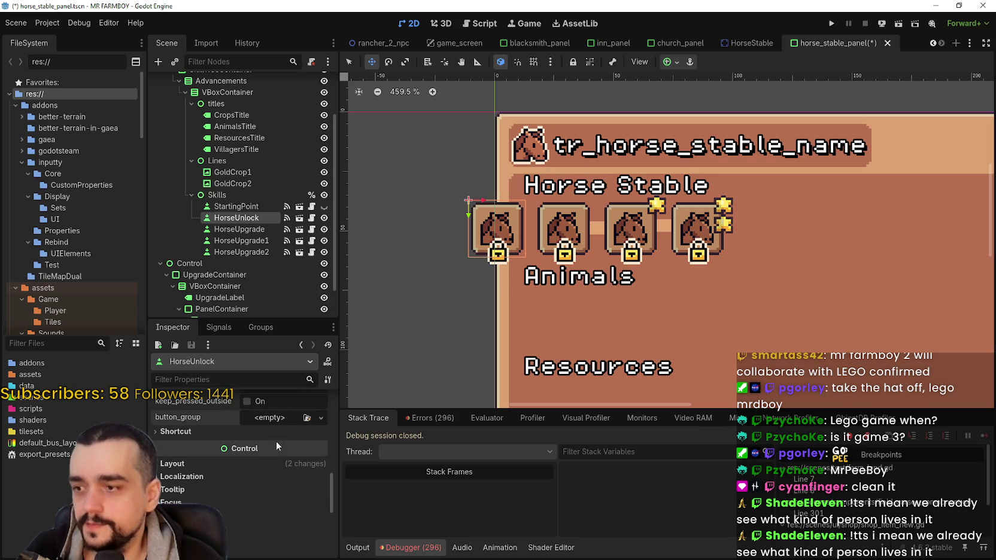
Step: Assign player_house_horse_upgrades.tres as the button group, disable allow_unpress, and save
{"action": "left_click", "coordinate": [274, 418]}
{"action": "left_click", "coordinate": [275, 463]}
{"action": "double_click", "coordinate": [396, 162]}
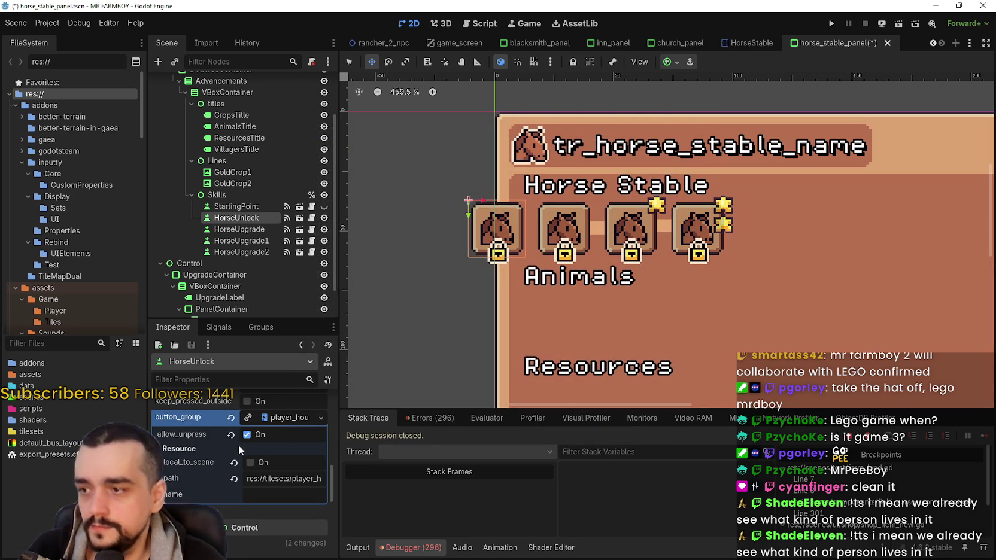
{"action": "left_click", "coordinate": [247, 436]}
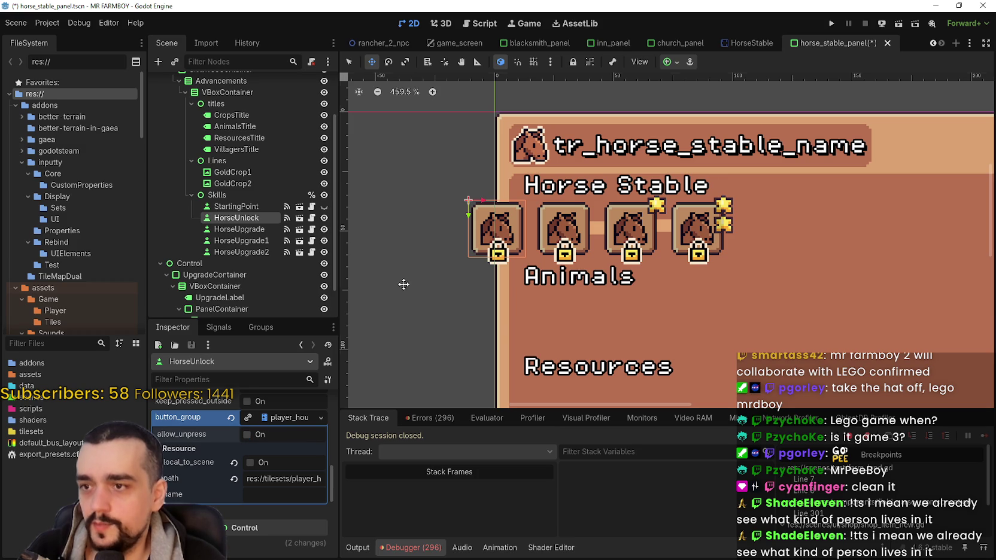
{"action": "key", "text": "ctrl+s"}
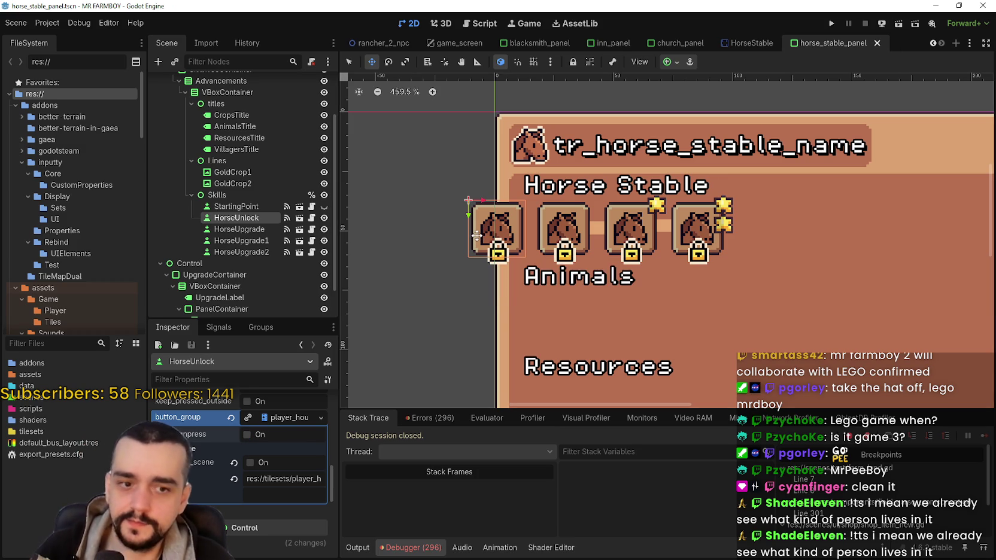
Step: Compare HorseUnlock's settings against the HorseUpgrade slot and save the scene again
{"action": "left_click_drag", "start_coordinate": [604, 255], "coordinate": [608, 280]}
{"action": "scroll", "coordinate": [269, 465], "scroll_direction": "up", "scroll_amount": 2}
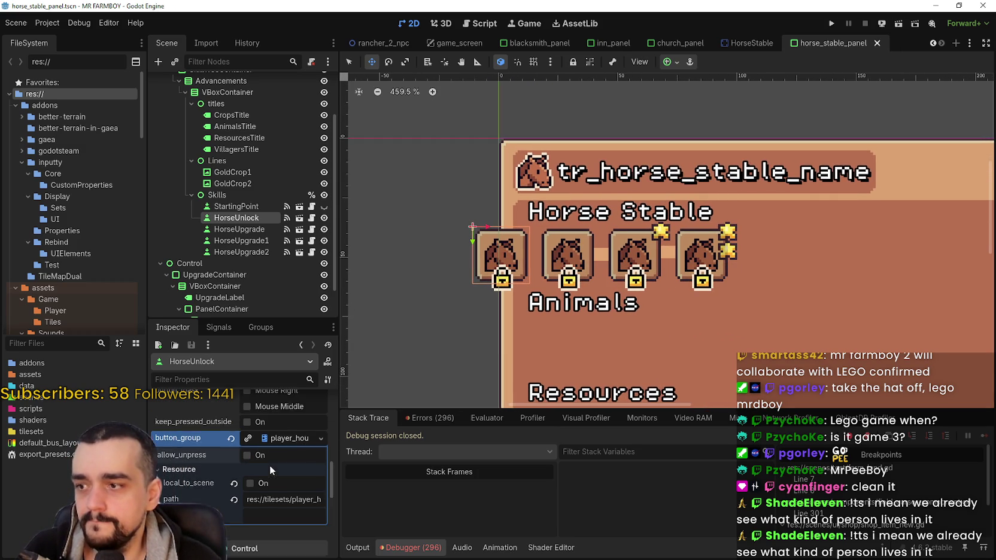
{"action": "scroll", "coordinate": [274, 465], "scroll_direction": "up", "scroll_amount": 3}
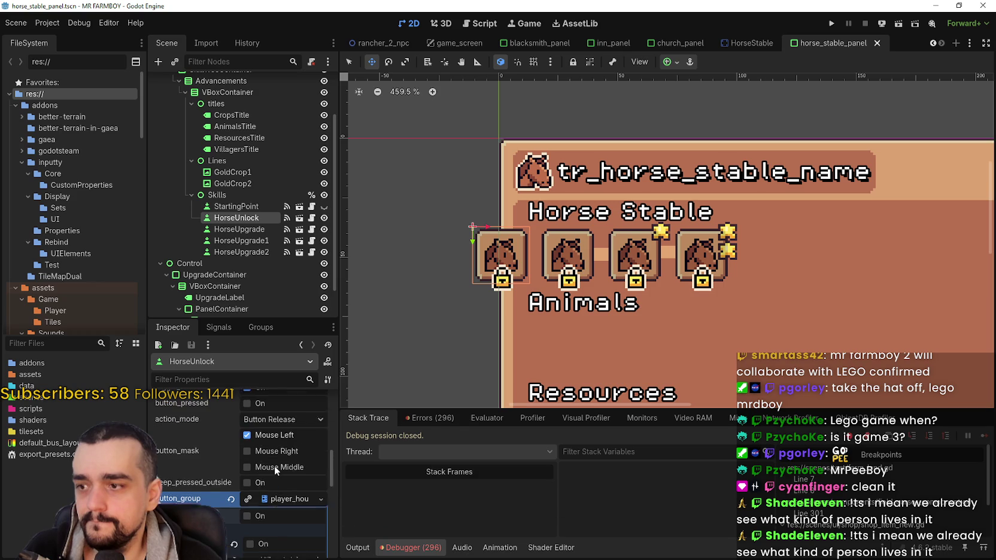
{"action": "scroll", "coordinate": [277, 456], "scroll_direction": "up", "scroll_amount": 1}
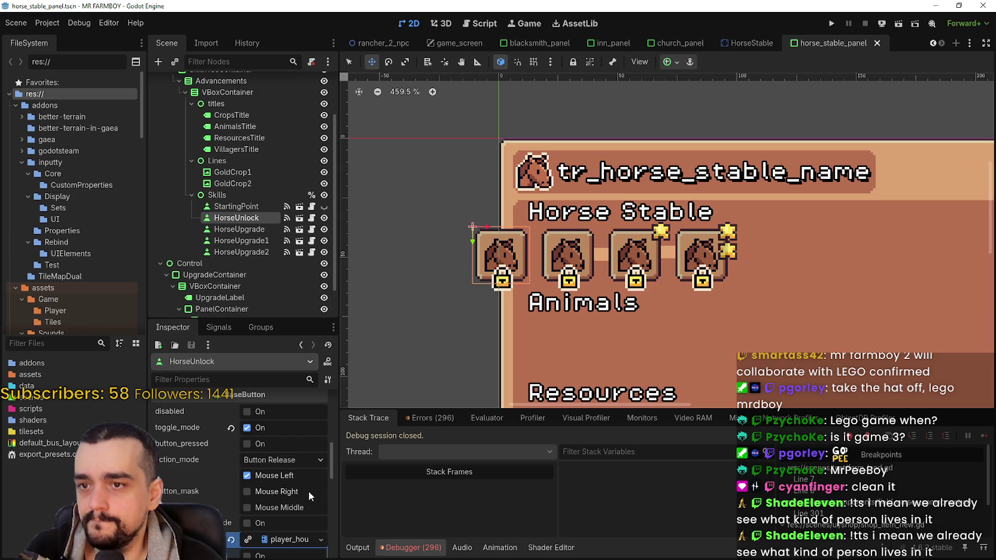
{"action": "scroll", "coordinate": [308, 487], "scroll_direction": "down", "scroll_amount": 3}
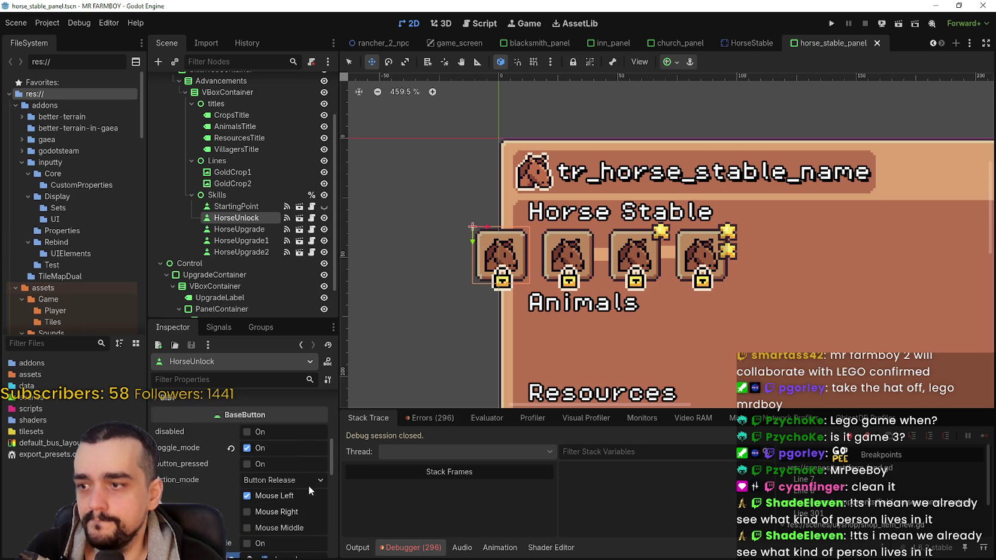
{"action": "scroll", "coordinate": [300, 473], "scroll_direction": "down", "scroll_amount": 2}
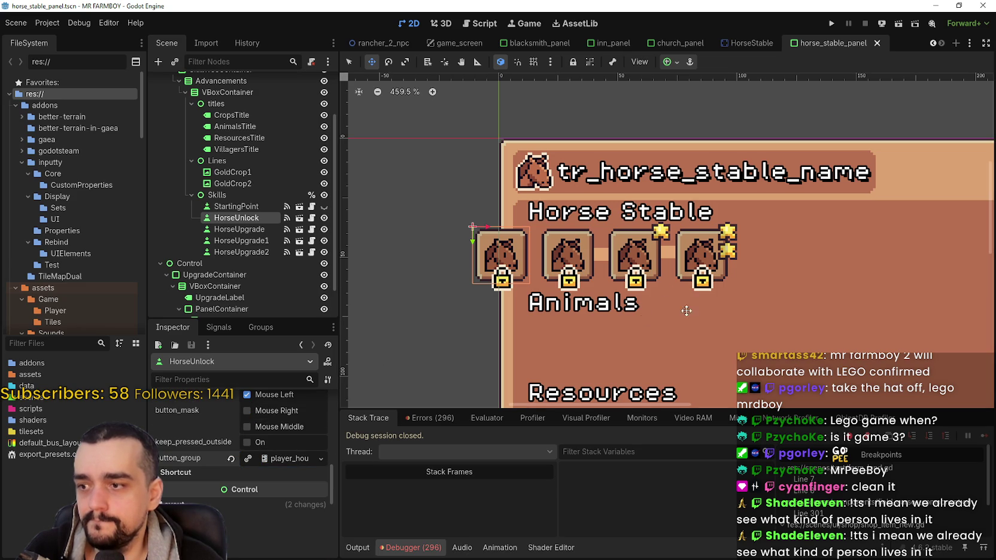
{"action": "left_click", "coordinate": [240, 229]}
{"action": "scroll", "coordinate": [264, 527], "scroll_direction": "down", "scroll_amount": 5}
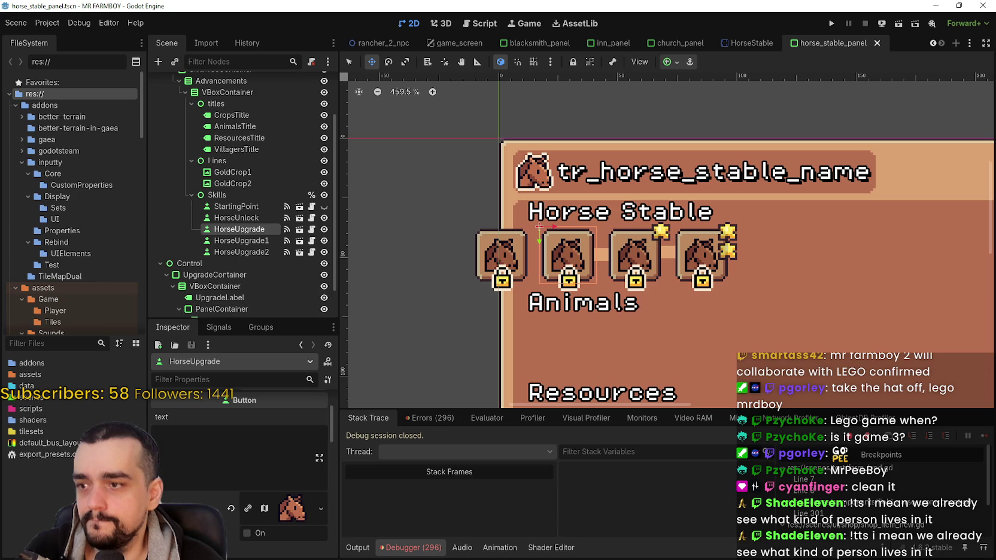
{"action": "scroll", "coordinate": [264, 526], "scroll_direction": "up", "scroll_amount": 5}
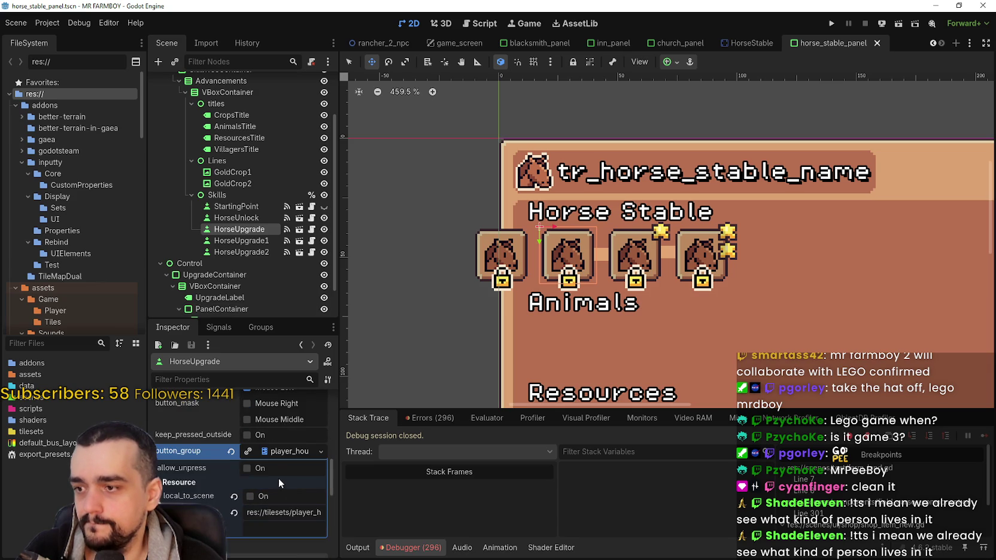
{"action": "scroll", "coordinate": [280, 472], "scroll_direction": "up", "scroll_amount": 3}
{"action": "key", "text": "ctrl+s"}
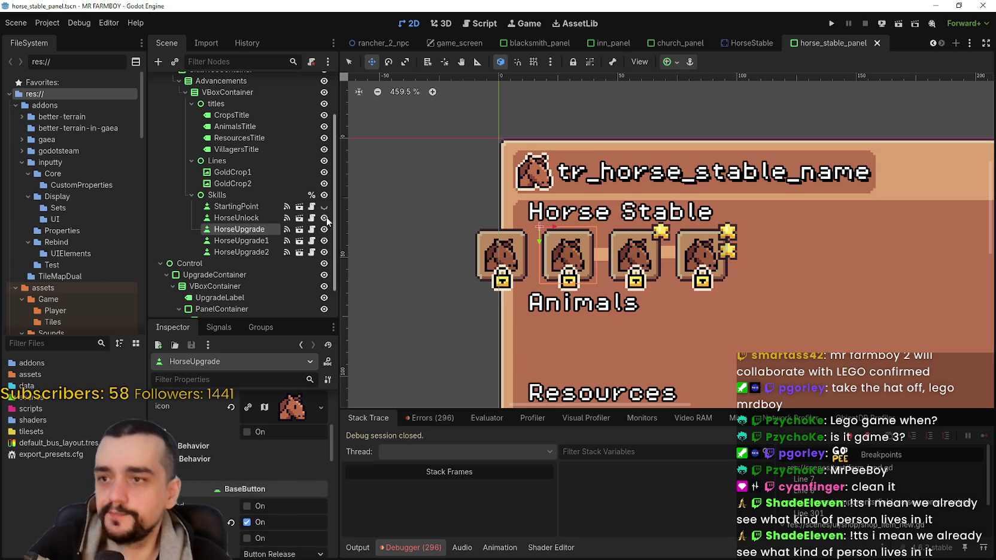
Step: Duplicate the GoldCrop1 connector line to create GoldCrop3
{"action": "left_click", "coordinate": [239, 182]}
{"action": "left_click", "coordinate": [272, 172]}
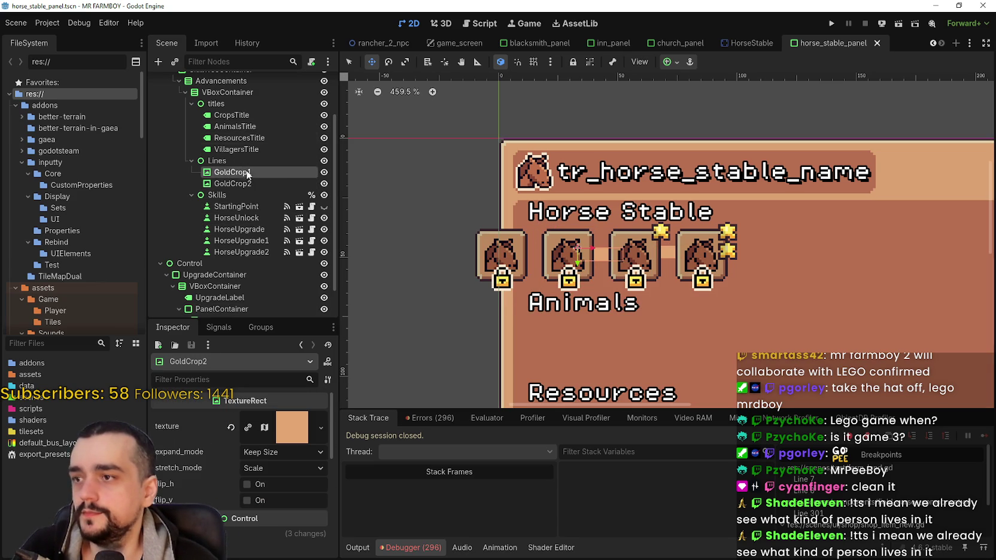
{"action": "left_click", "coordinate": [253, 183]}
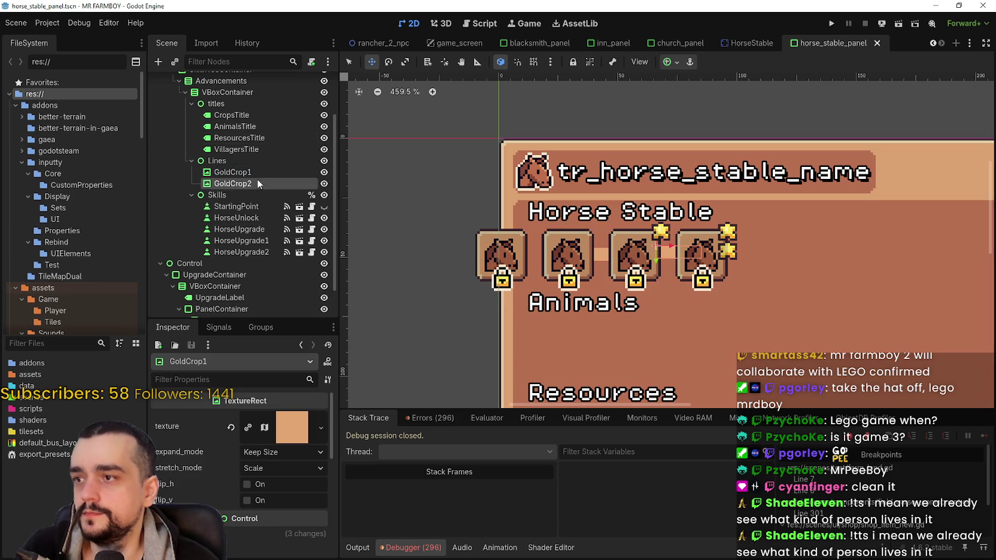
{"action": "left_click", "coordinate": [256, 169]}
{"action": "key", "text": "ctrl+d"}
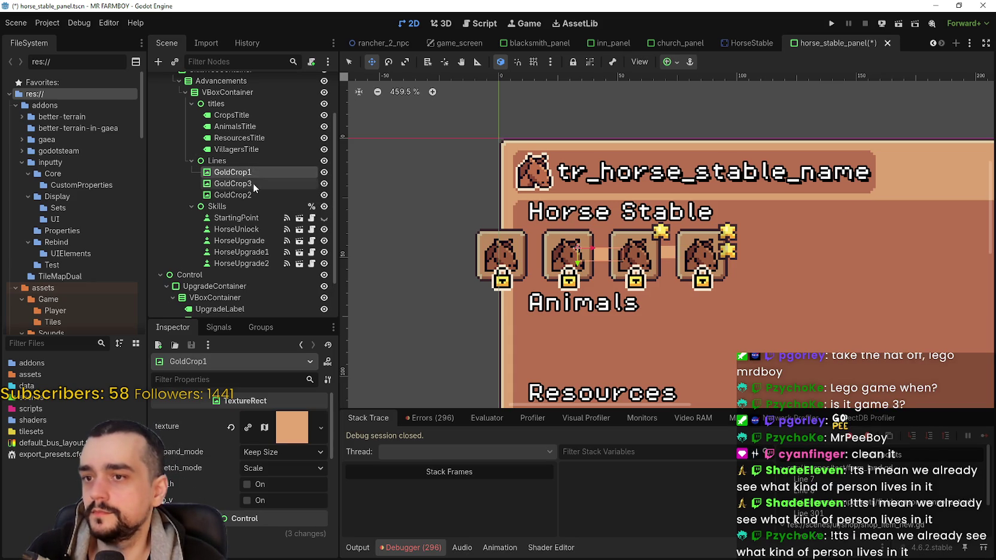
Step: Shift GoldCrop3 left between the first two horse slots and save
{"action": "left_click", "coordinate": [386, 63]}
{"action": "left_click", "coordinate": [371, 62]}
{"action": "scroll", "coordinate": [501, 213], "scroll_direction": "up", "scroll_amount": 3}
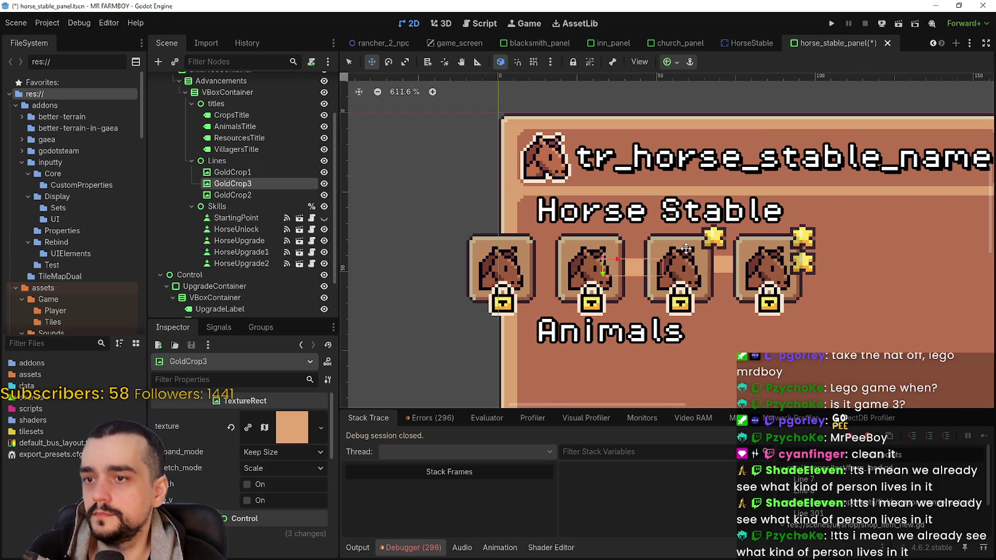
{"action": "key", "text": "Left"}
{"action": "key", "text": "Left"}
{"action": "key", "text": "Left"}
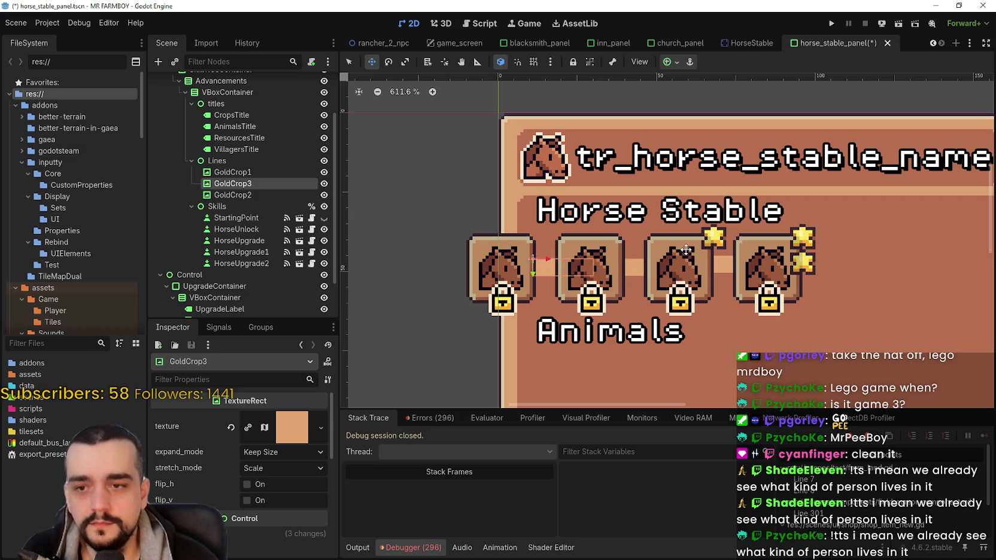
{"action": "key", "text": "Left"}
{"action": "key", "text": "Left"}
{"action": "key", "text": "Left"}
{"action": "key", "text": "ctrl+s"}
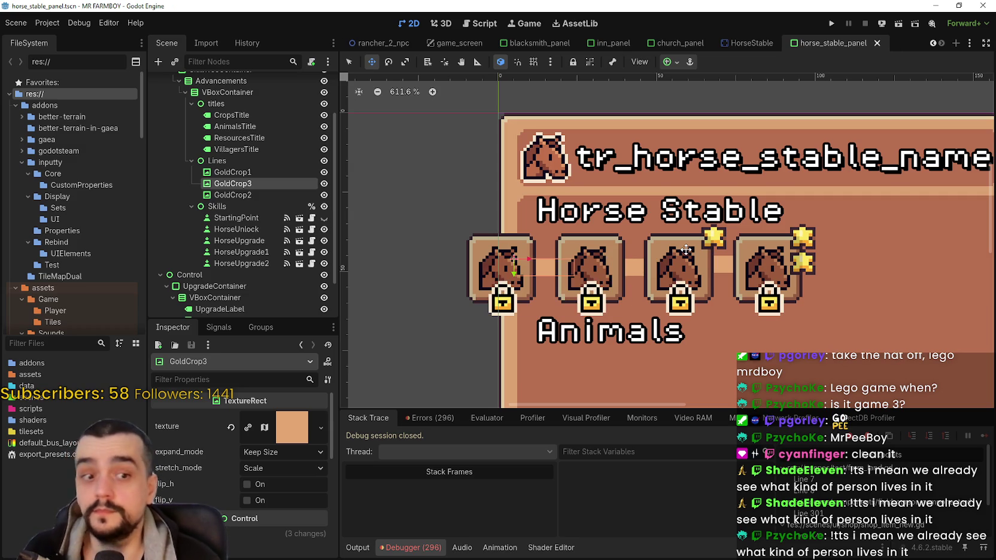
Step: Switch to select mode and check the GoldCrop1 and GoldCrop3 lines
{"action": "scroll", "coordinate": [551, 258], "scroll_direction": "down", "scroll_amount": 3}
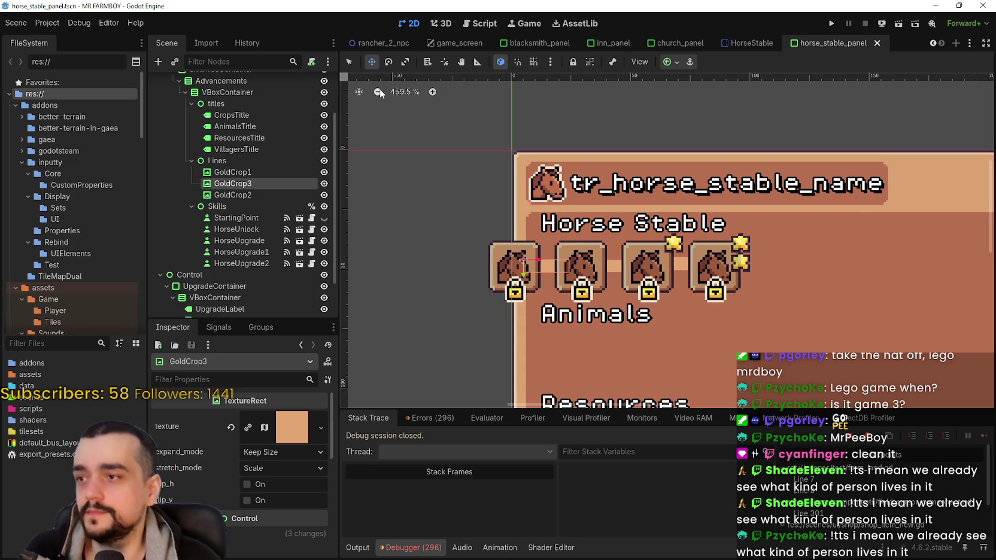
{"action": "left_click", "coordinate": [352, 64]}
{"action": "left_click", "coordinate": [236, 172]}
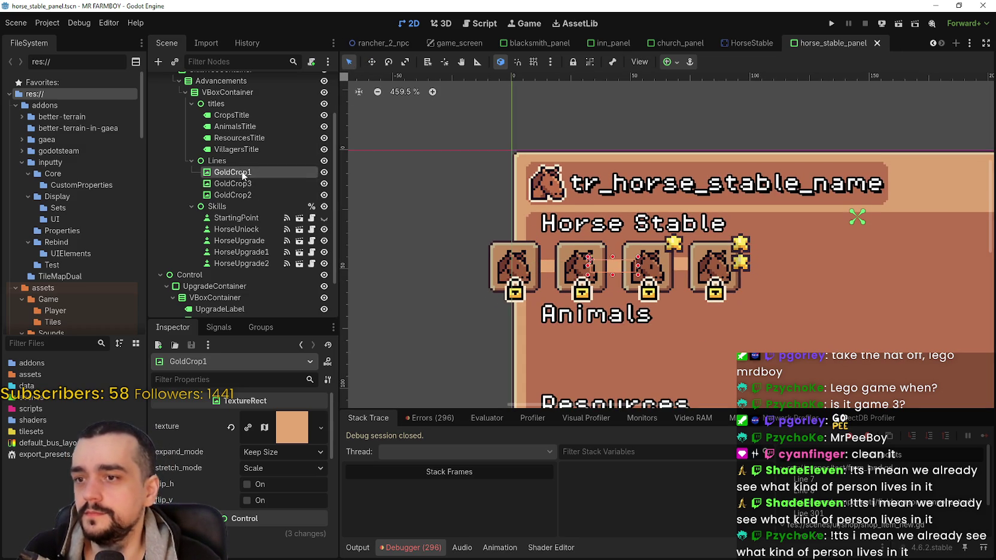
{"action": "left_click", "coordinate": [251, 184]}
Step: Move GoldCrop3 above GoldCrop1 in the hierarchy and rename it Horse
{"action": "left_click_drag", "start_coordinate": [244, 186], "coordinate": [252, 174]}
{"action": "double_click", "coordinate": [256, 171]}
{"action": "type", "text": "Horse"}
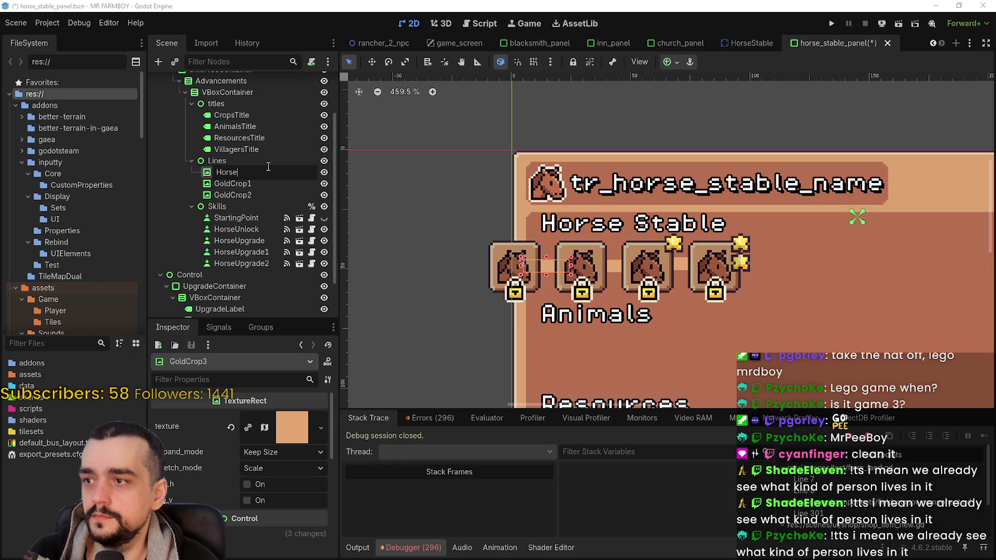
{"action": "left_click", "coordinate": [237, 183]}
Step: Rename the other two line nodes Horse1 and Horse2 and save the scene
{"action": "left_click", "coordinate": [239, 184]}
{"action": "type", "text": "ZH"}
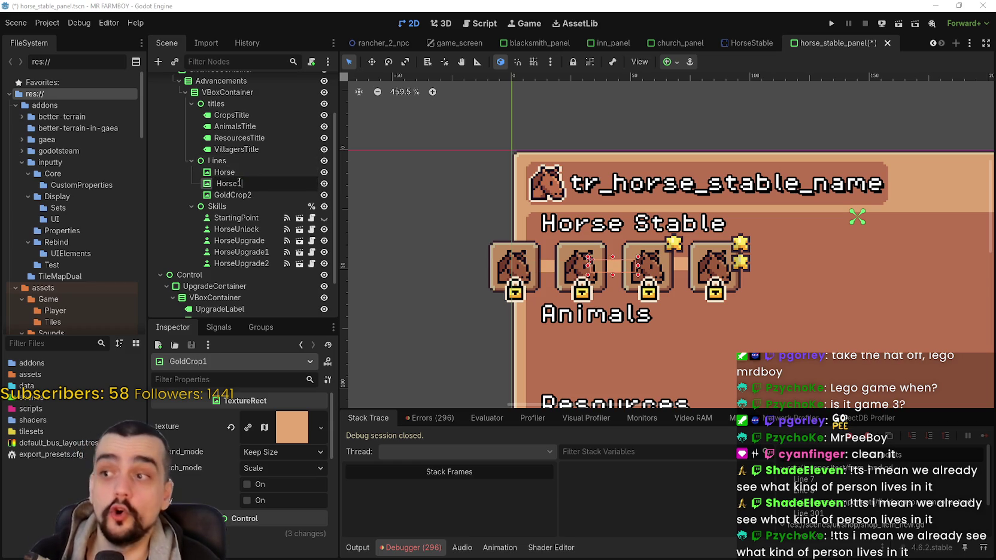
{"action": "type", "text": "1"}
{"action": "key", "text": "Return"}
{"action": "left_click", "coordinate": [257, 194]}
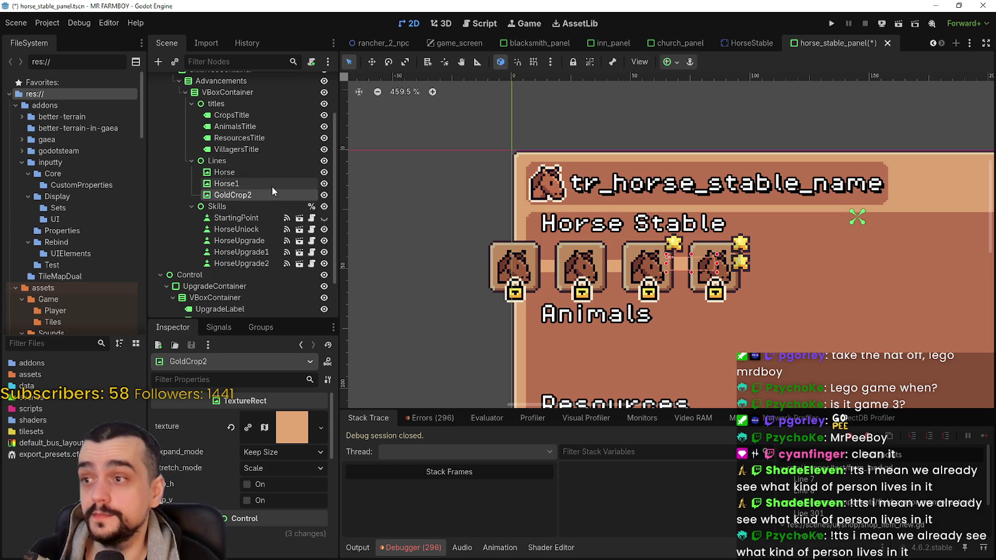
{"action": "left_click", "coordinate": [267, 191]}
{"action": "type", "text": "Horse"}
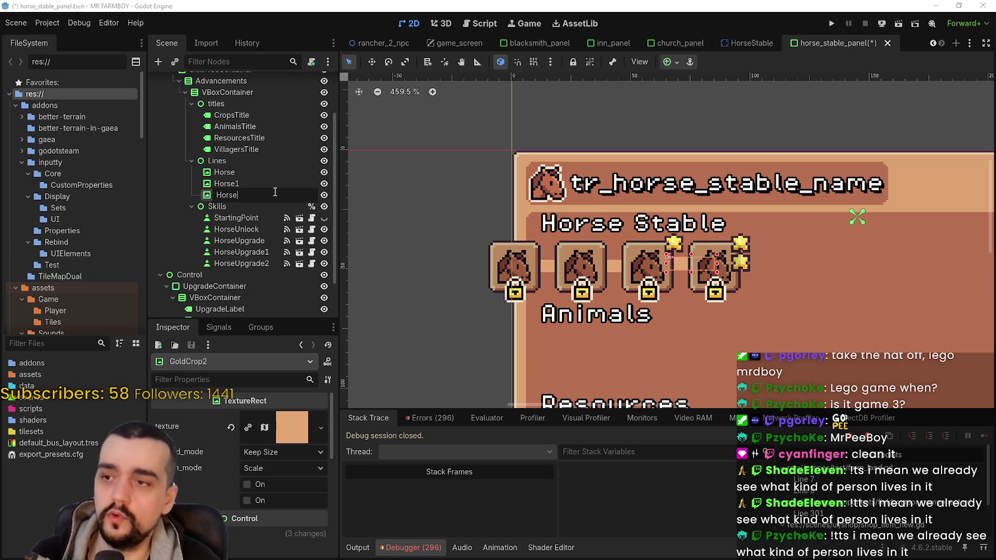
{"action": "key", "text": "Return"}
{"action": "key", "text": "ctrl+s"}
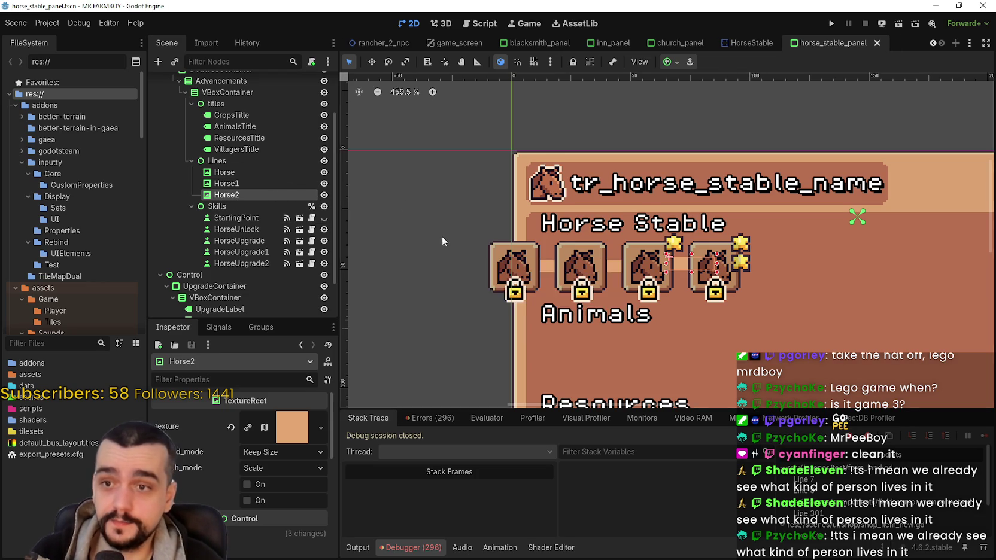
Step: Select the Horse line node to review it
{"action": "scroll", "coordinate": [446, 230], "scroll_direction": "down", "scroll_amount": 1}
{"action": "left_click", "coordinate": [288, 171]}
{"action": "scroll", "coordinate": [617, 268], "scroll_direction": "up", "scroll_amount": 1}
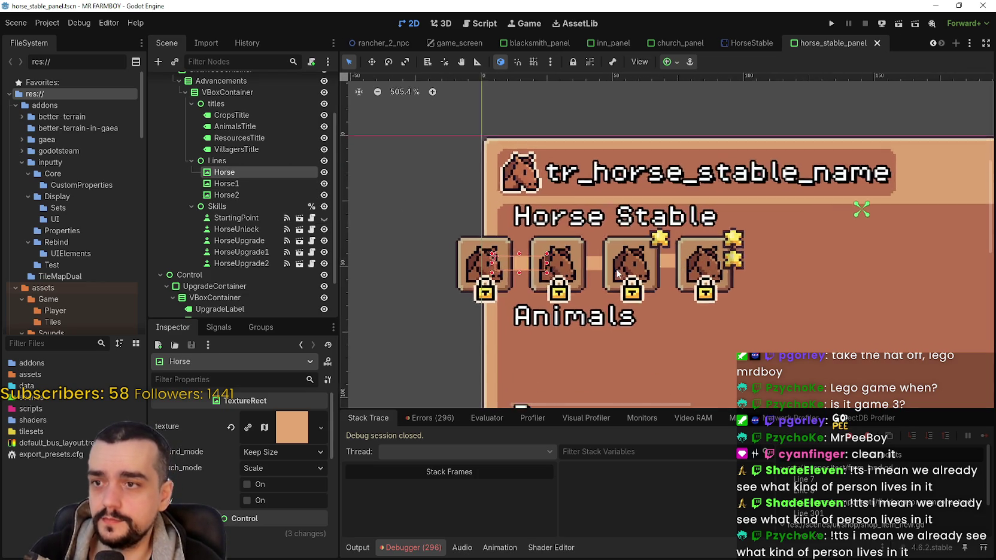
{"action": "scroll", "coordinate": [619, 262], "scroll_direction": "up", "scroll_amount": 1}
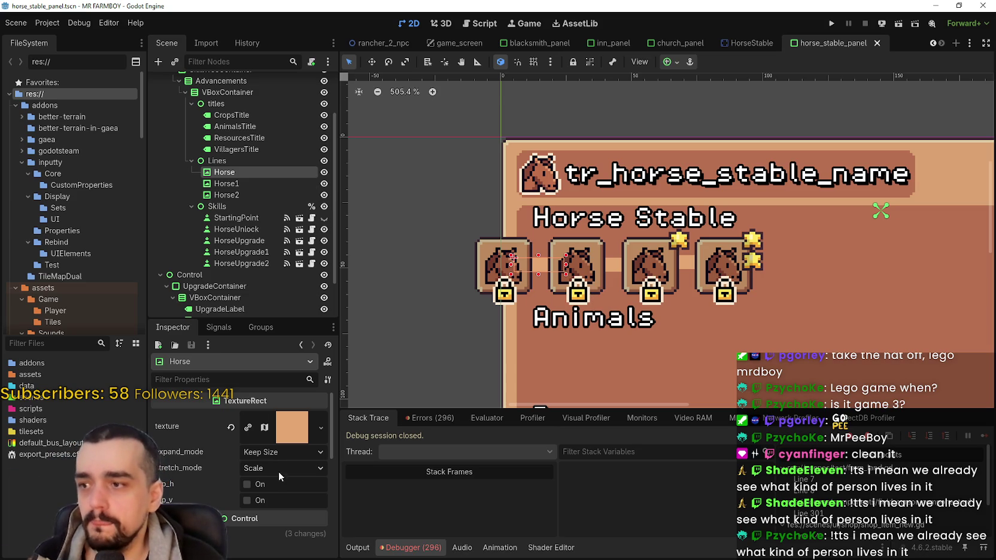
Step: Set HorseUnlock as element 0 of HorseUpgrade's parents list
{"action": "left_click", "coordinate": [247, 228]}
{"action": "scroll", "coordinate": [264, 461], "scroll_direction": "up", "scroll_amount": 10}
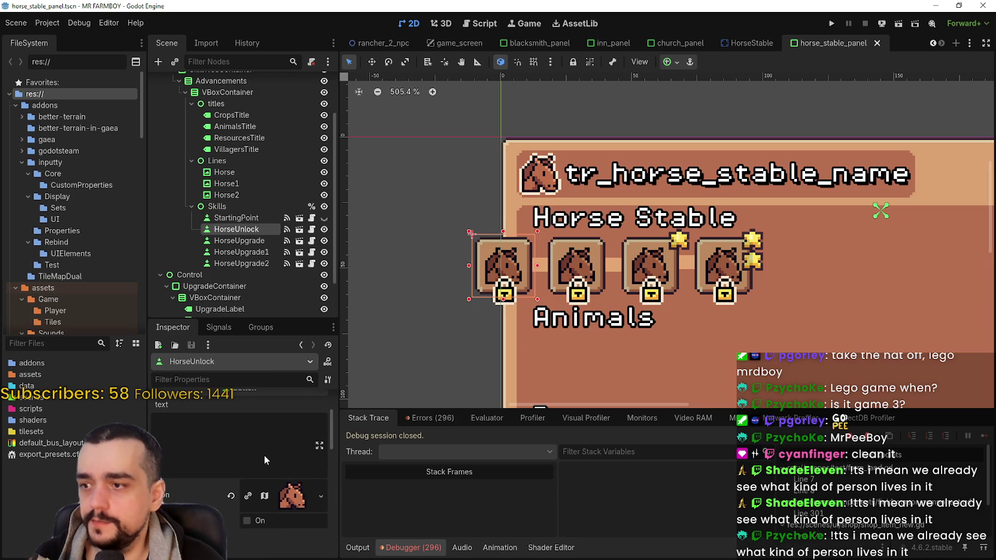
{"action": "scroll", "coordinate": [323, 443], "scroll_direction": "up", "scroll_amount": 3}
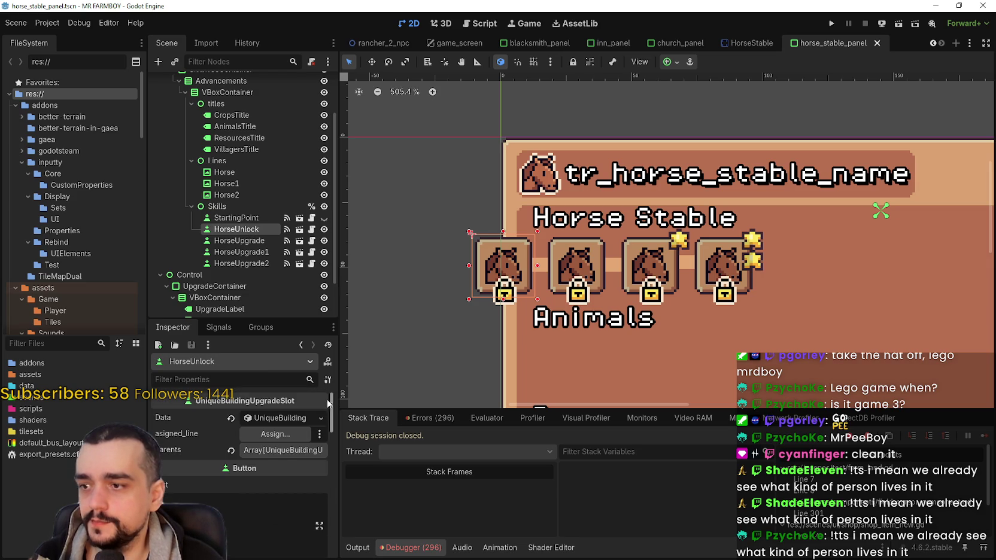
{"action": "left_click", "coordinate": [275, 453]}
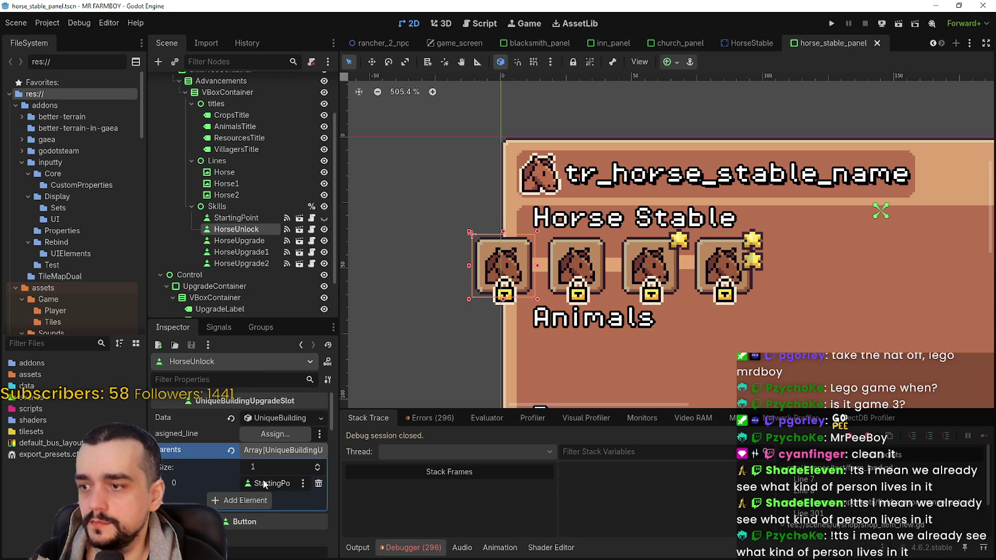
{"action": "left_click", "coordinate": [251, 240]}
{"action": "scroll", "coordinate": [287, 480], "scroll_direction": "down", "scroll_amount": 5}
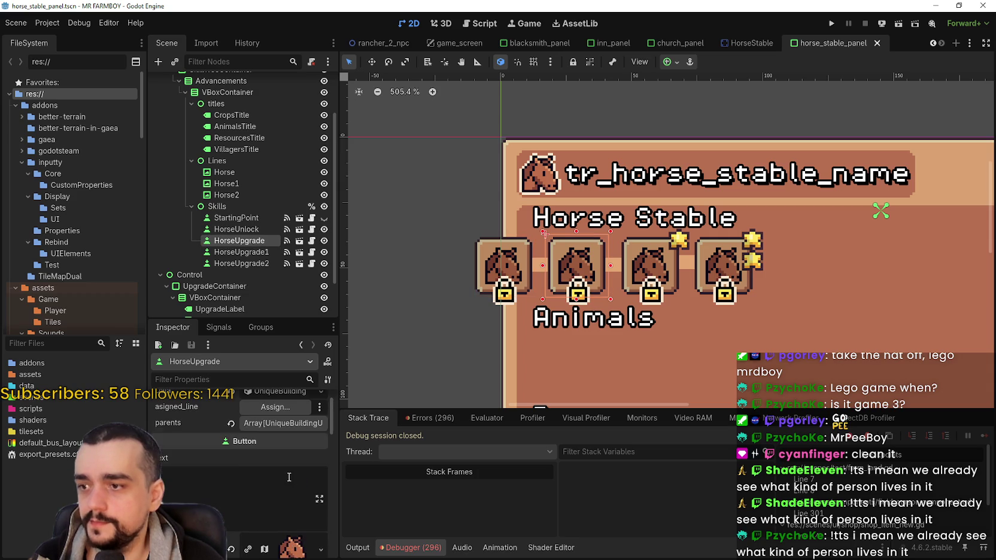
{"action": "left_click", "coordinate": [272, 484]}
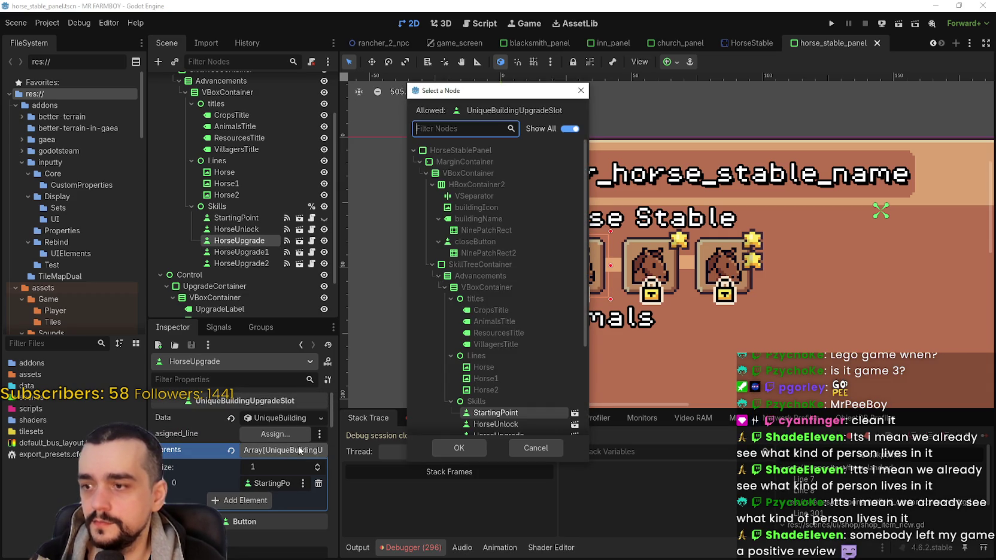
{"action": "scroll", "coordinate": [514, 258], "scroll_direction": "down", "scroll_amount": 5}
{"action": "double_click", "coordinate": [510, 300]}
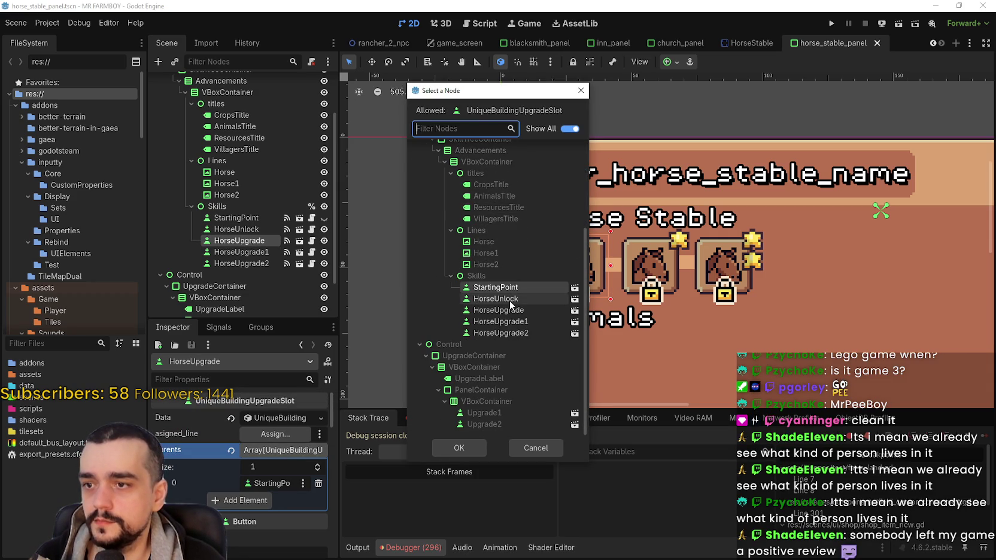
Step: Review the parents lists of HorseUpgrade1 and HorseUpgrade2, then switch to Steam
{"action": "left_click", "coordinate": [254, 251]}
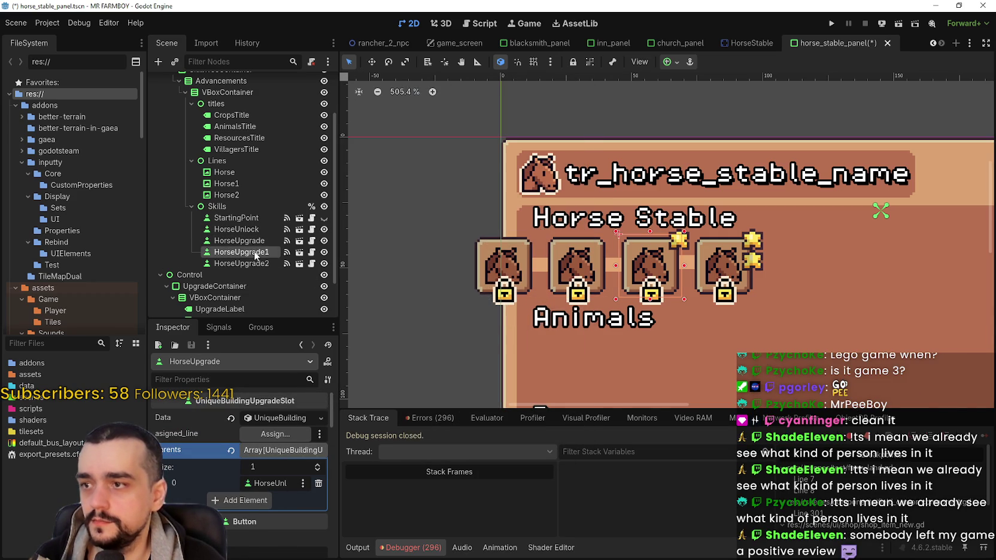
{"action": "scroll", "coordinate": [258, 495], "scroll_direction": "up", "scroll_amount": 2}
{"action": "scroll", "coordinate": [285, 461], "scroll_direction": "up", "scroll_amount": 2}
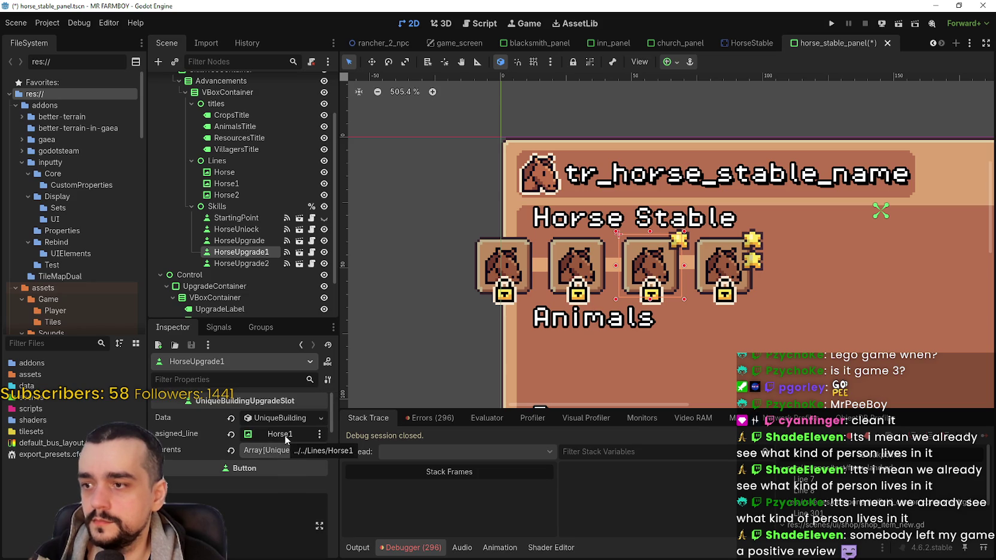
{"action": "left_click", "coordinate": [286, 450]}
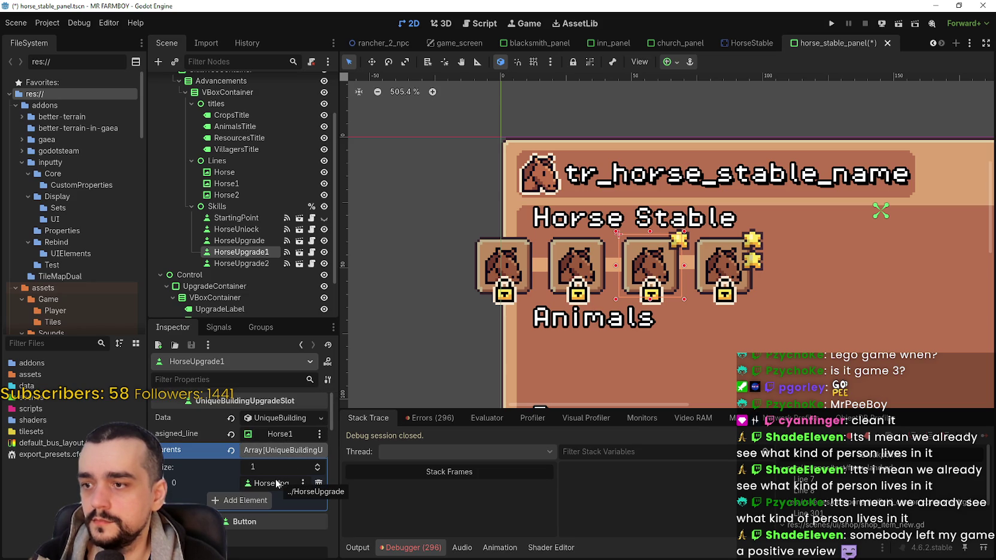
{"action": "left_click", "coordinate": [275, 263]}
{"action": "scroll", "coordinate": [288, 443], "scroll_direction": "up", "scroll_amount": 4}
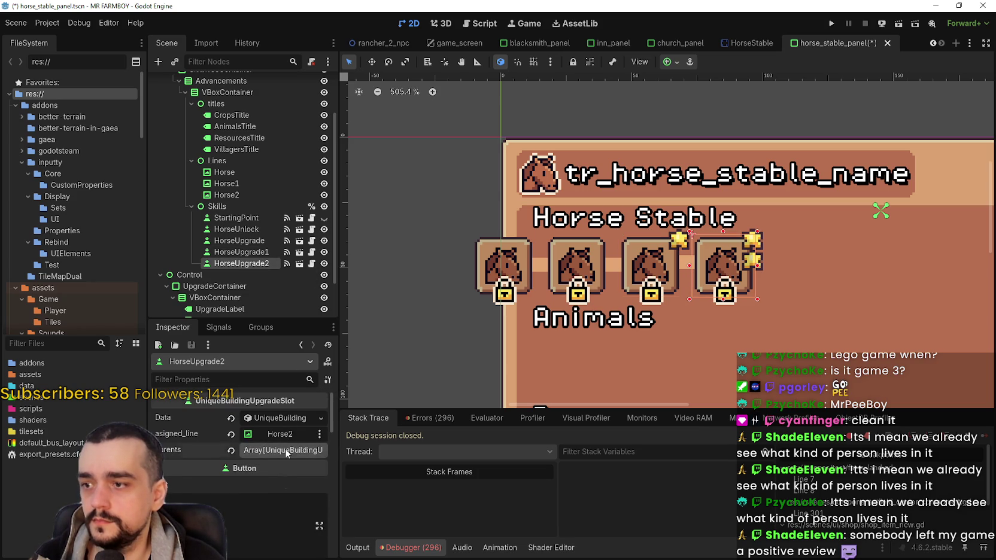
{"action": "left_click", "coordinate": [285, 448]}
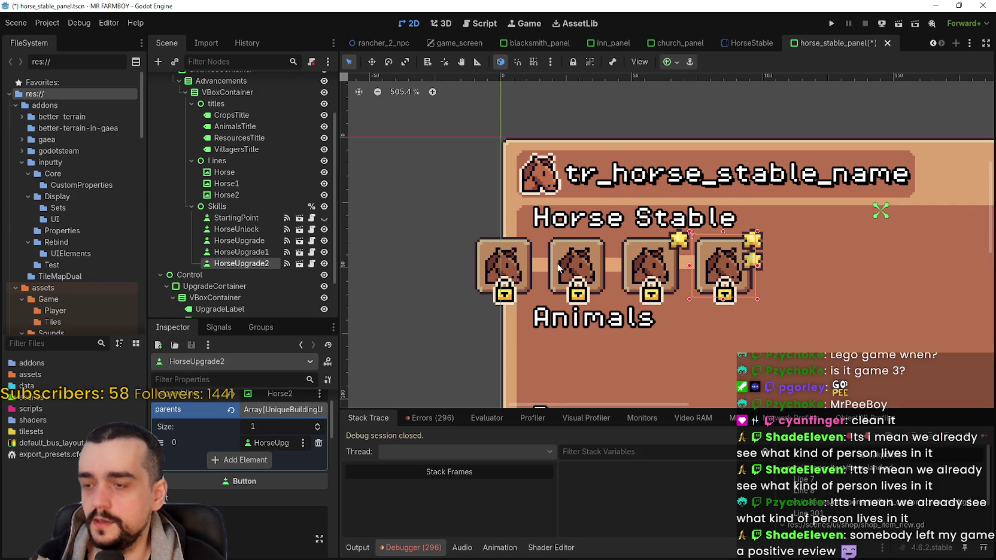
{"action": "scroll", "coordinate": [540, 270], "scroll_direction": "down", "scroll_amount": 2}
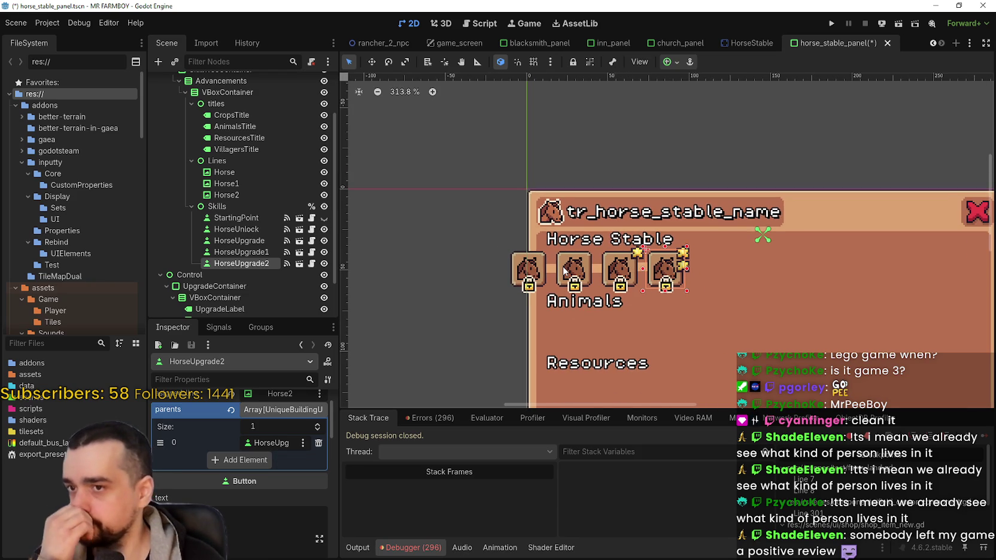
{"action": "left_click_drag", "start_coordinate": [576, 268], "coordinate": [535, 251]}
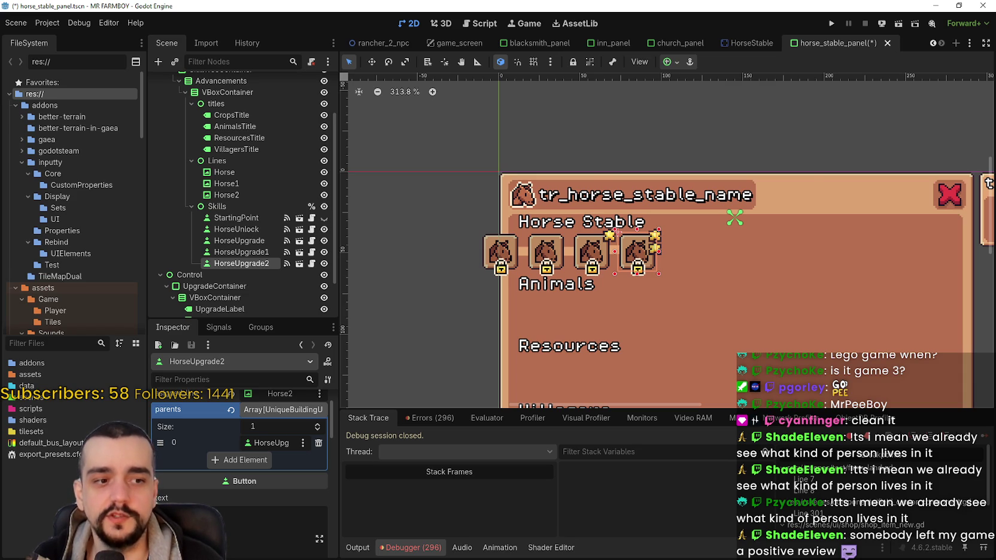
{"action": "key", "text": "alt+Tab"}
{"action": "scroll", "coordinate": [502, 270], "scroll_direction": "up", "scroll_amount": 5}
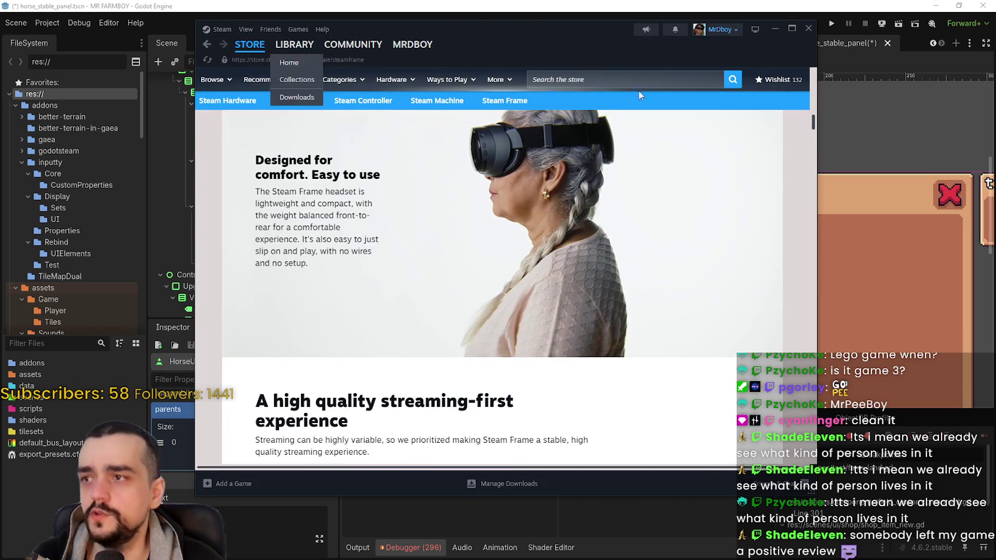
Step: Search the Steam store for 'obesity' and open the Obesity Simulator page
{"action": "left_click", "coordinate": [651, 79]}
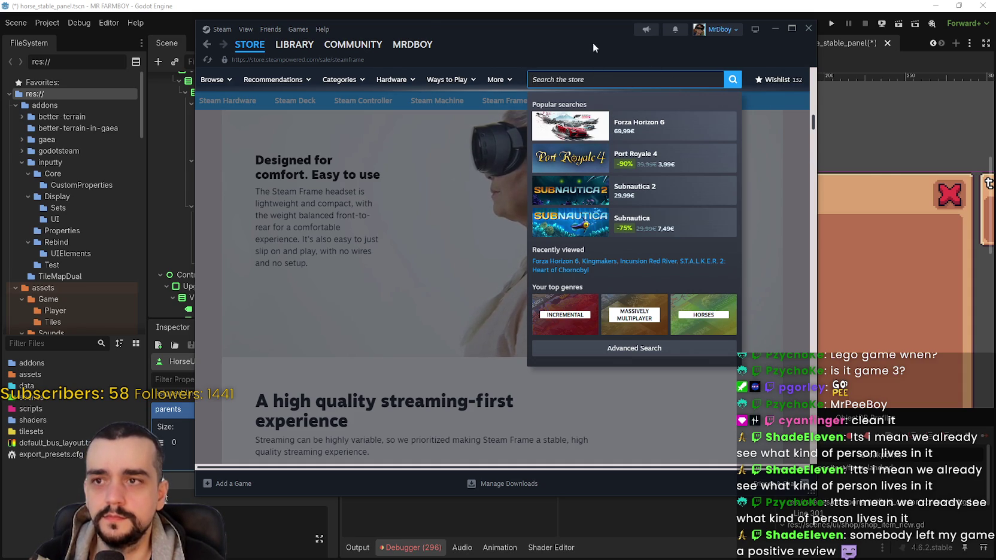
{"action": "left_click_drag", "start_coordinate": [594, 45], "coordinate": [705, 69]}
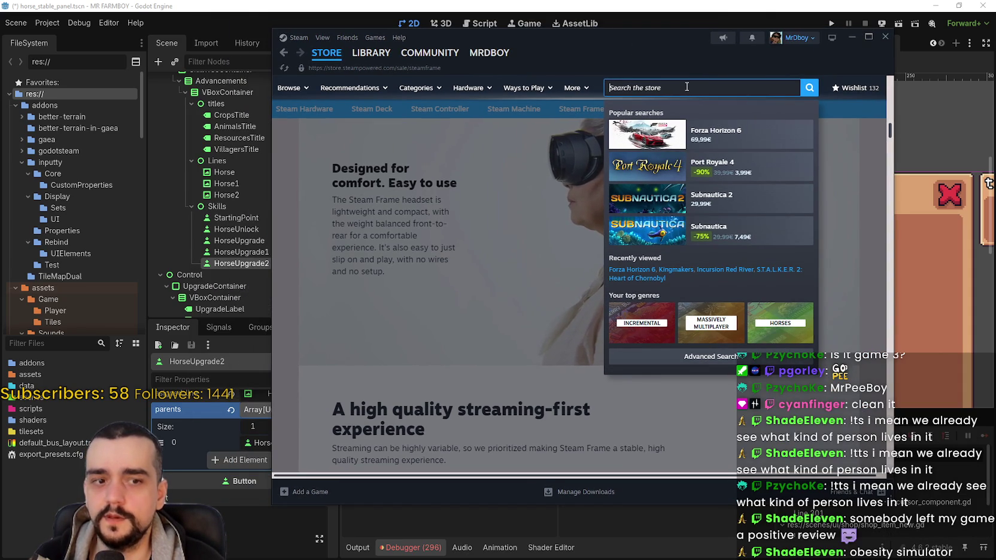
{"action": "type", "text": "obesi"}
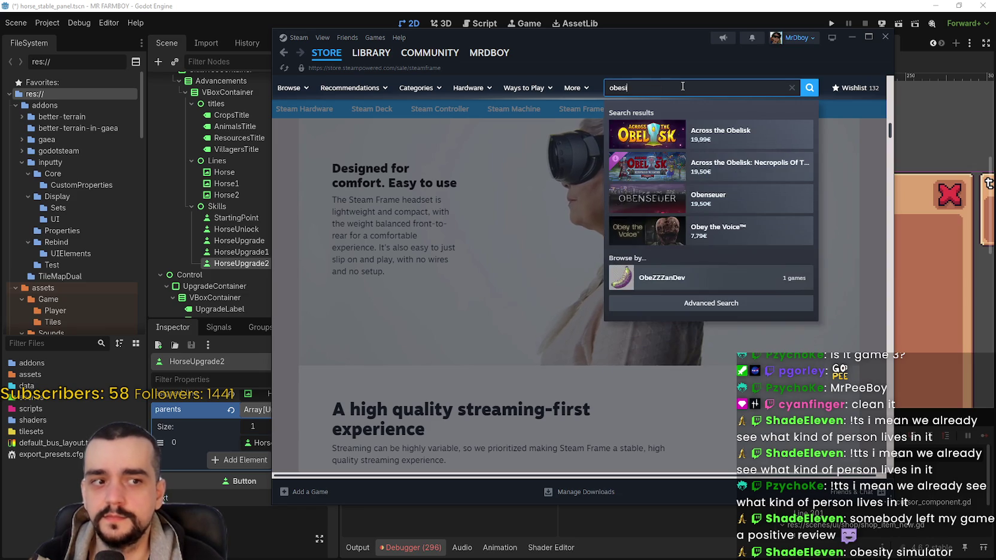
{"action": "type", "text": "ty"}
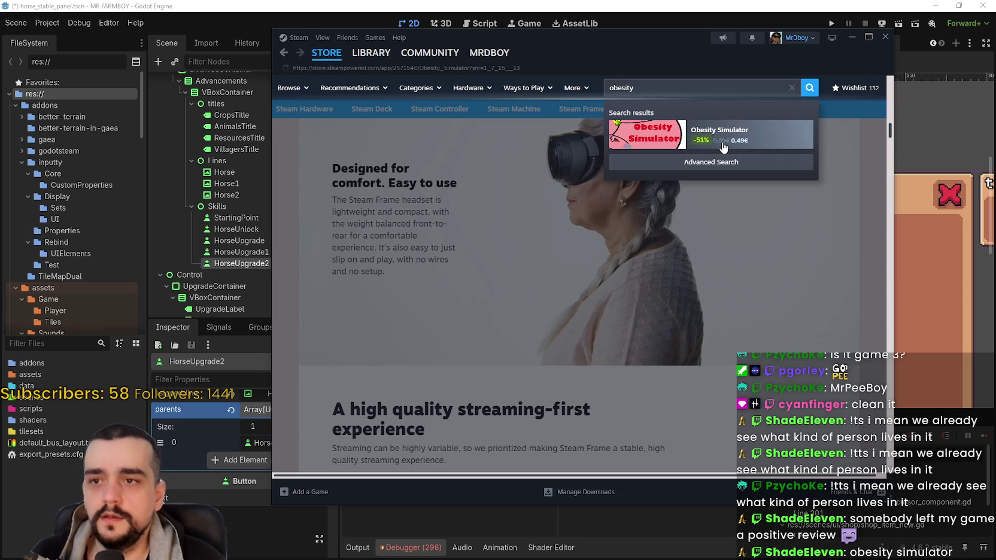
{"action": "left_click", "coordinate": [735, 144]}
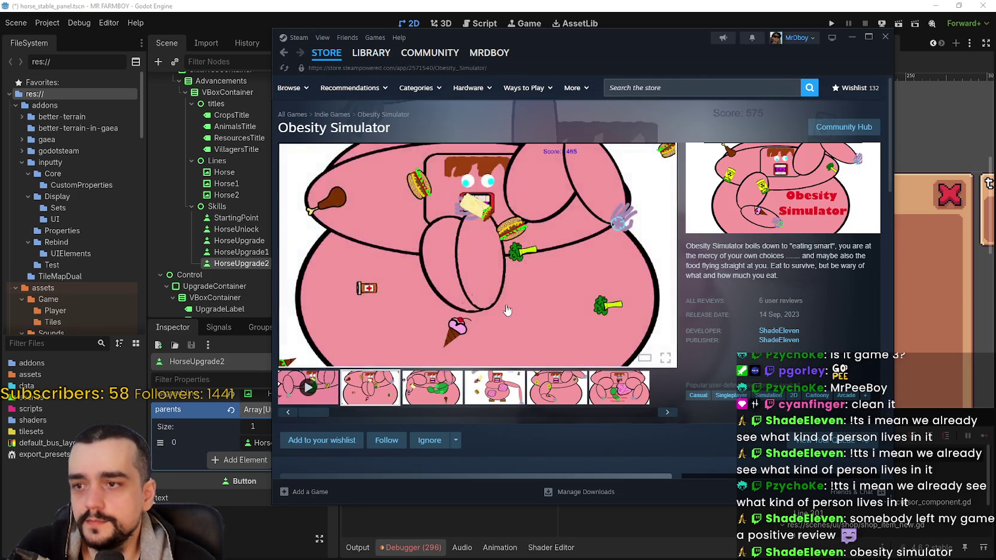
Step: Scroll through and read the Obesity Simulator reviews
{"action": "scroll", "coordinate": [507, 303], "scroll_direction": "down", "scroll_amount": 5}
{"action": "scroll", "coordinate": [507, 304], "scroll_direction": "down", "scroll_amount": 10}
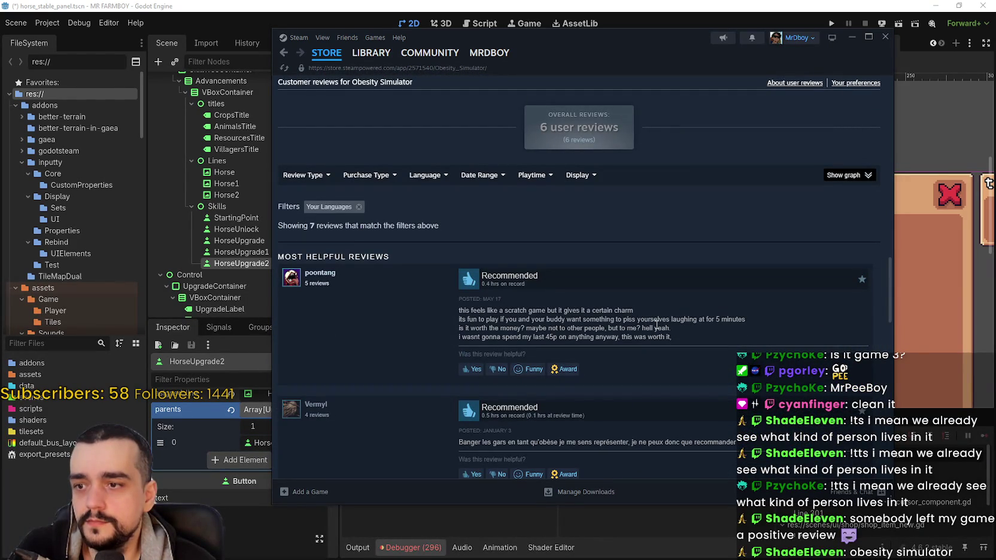
{"action": "mouse_move", "coordinate": [457, 270]}
{"action": "left_mouse_down"}
{"action": "mouse_move", "coordinate": [632, 348]}
{"action": "mouse_move", "coordinate": [638, 340]}
{"action": "left_mouse_up"}
{"action": "left_click", "coordinate": [371, 340]}
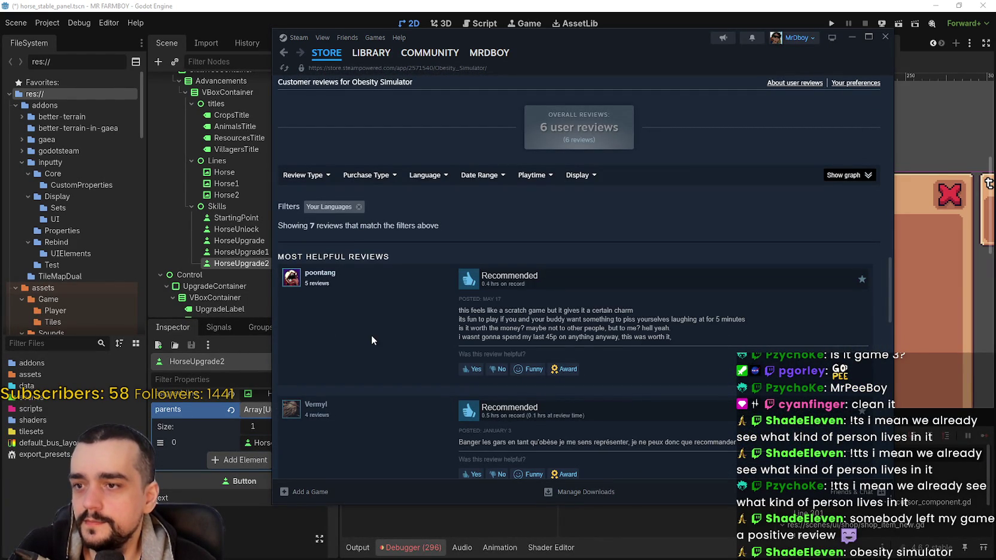
{"action": "mouse_move", "coordinate": [463, 310]}
{"action": "left_mouse_down"}
{"action": "mouse_move", "coordinate": [635, 307]}
{"action": "mouse_move", "coordinate": [649, 322]}
{"action": "mouse_move", "coordinate": [756, 323]}
{"action": "mouse_move", "coordinate": [748, 339]}
{"action": "left_mouse_up"}
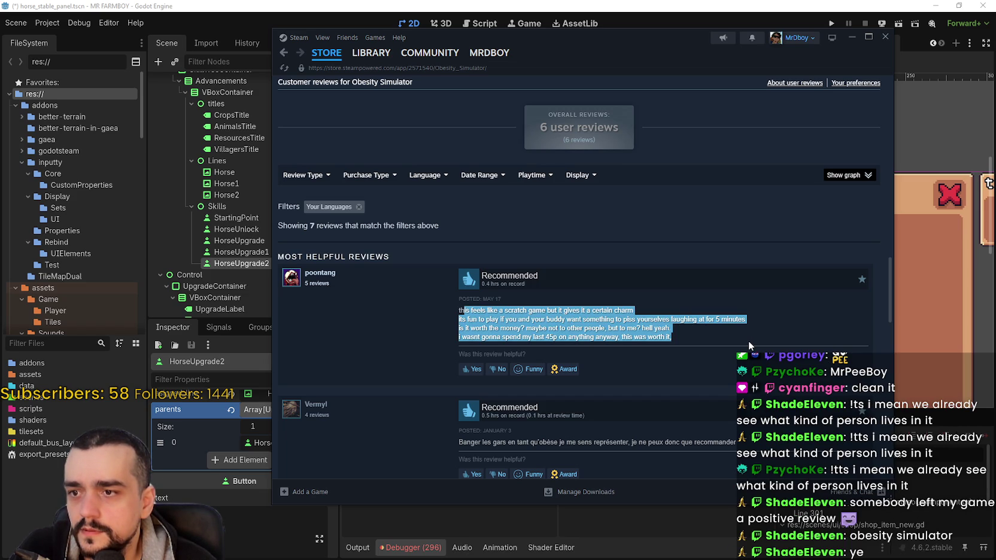
{"action": "scroll", "coordinate": [748, 337], "scroll_direction": "down", "scroll_amount": 1}
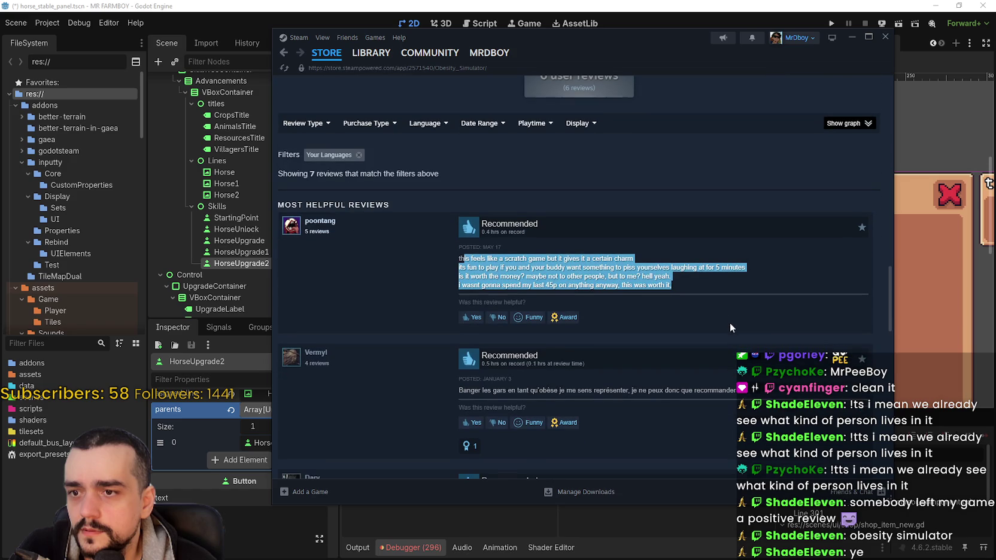
{"action": "left_click", "coordinate": [668, 276]}
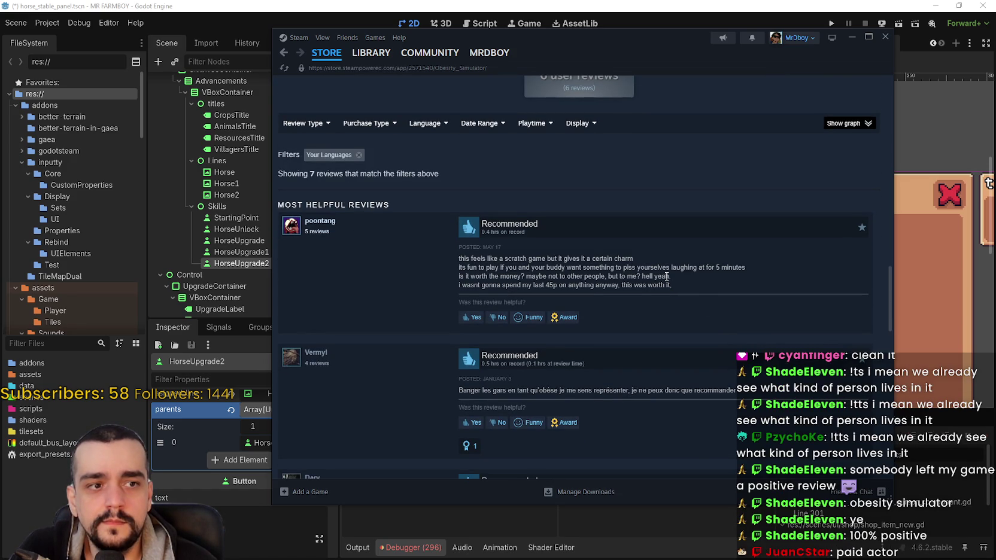
{"action": "scroll", "coordinate": [484, 439], "scroll_direction": "down", "scroll_amount": 6}
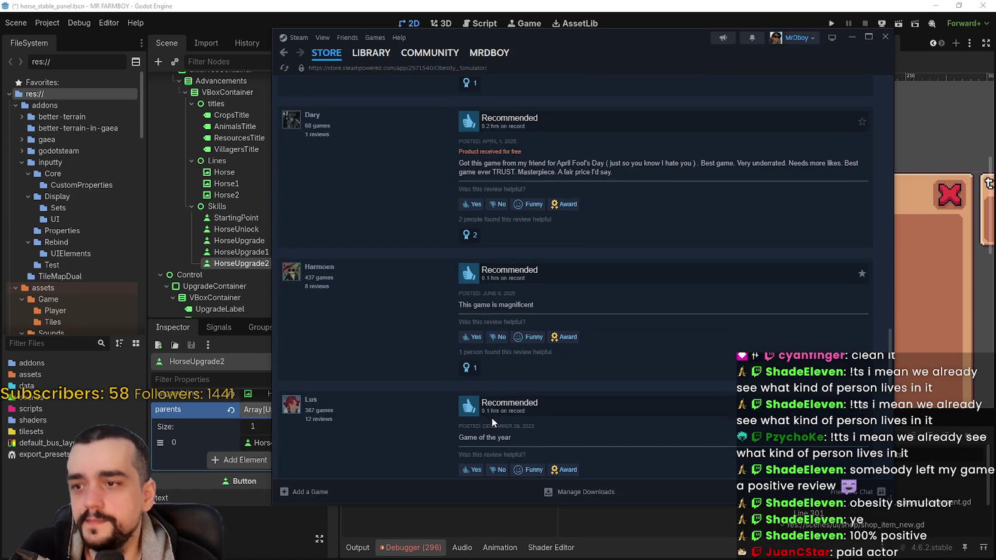
{"action": "mouse_move", "coordinate": [890, 349]}
{"action": "left_mouse_down"}
{"action": "mouse_move", "coordinate": [906, 157]}
{"action": "mouse_move", "coordinate": [934, 90]}
{"action": "left_mouse_up"}
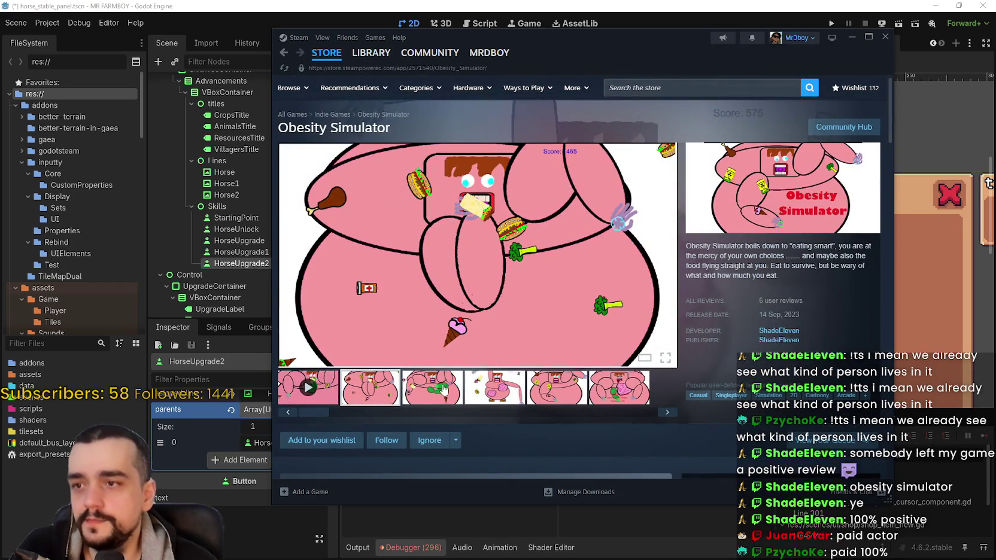
Step: Show the game-over screenshot and other images in the Obesity Simulator gallery
{"action": "left_click", "coordinate": [504, 392]}
{"action": "left_click", "coordinate": [565, 395]}
{"action": "left_click", "coordinate": [620, 395]}
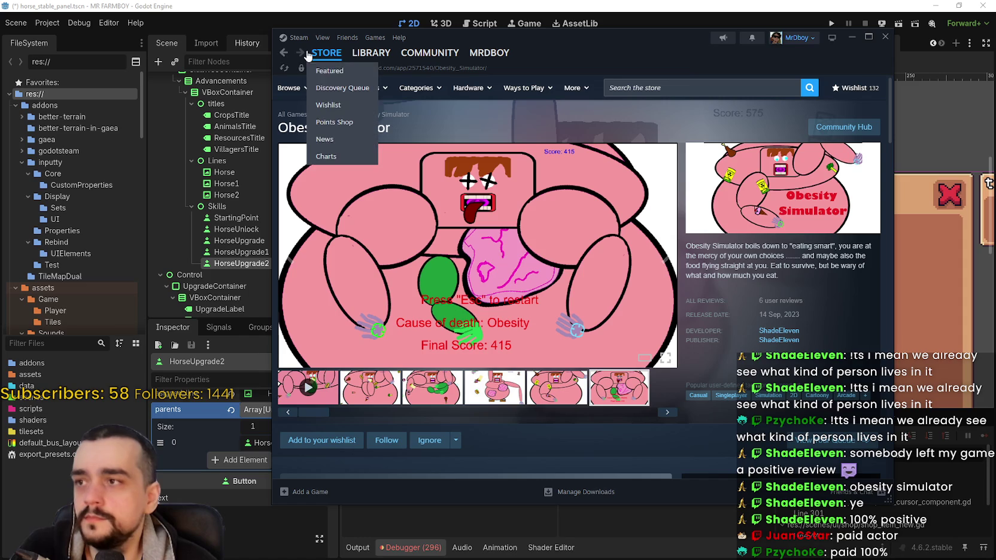
{"action": "mouse_move", "coordinate": [791, 299]}
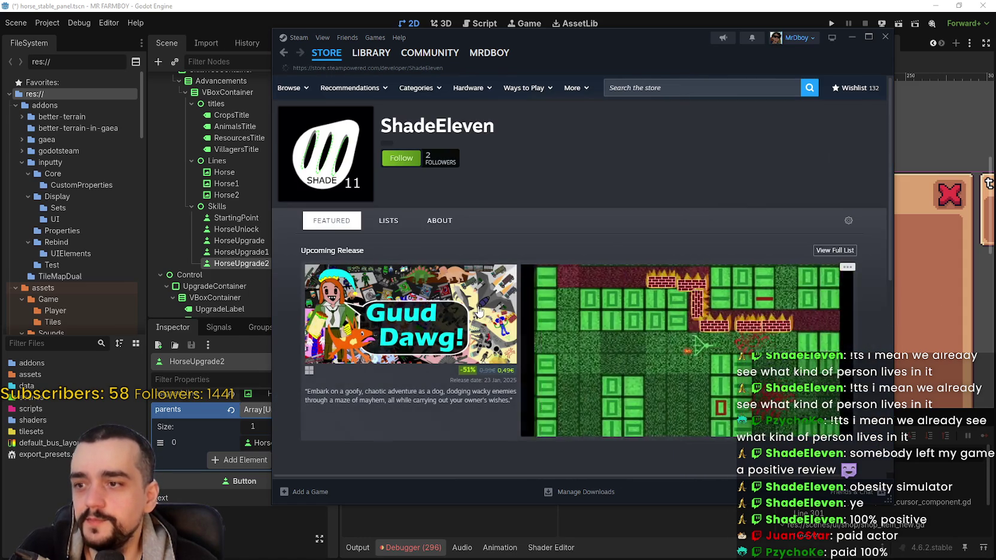
Step: Open the Guud Dawg! store page and view its oil-field and green town screenshots
{"action": "mouse_move", "coordinate": [476, 298]}
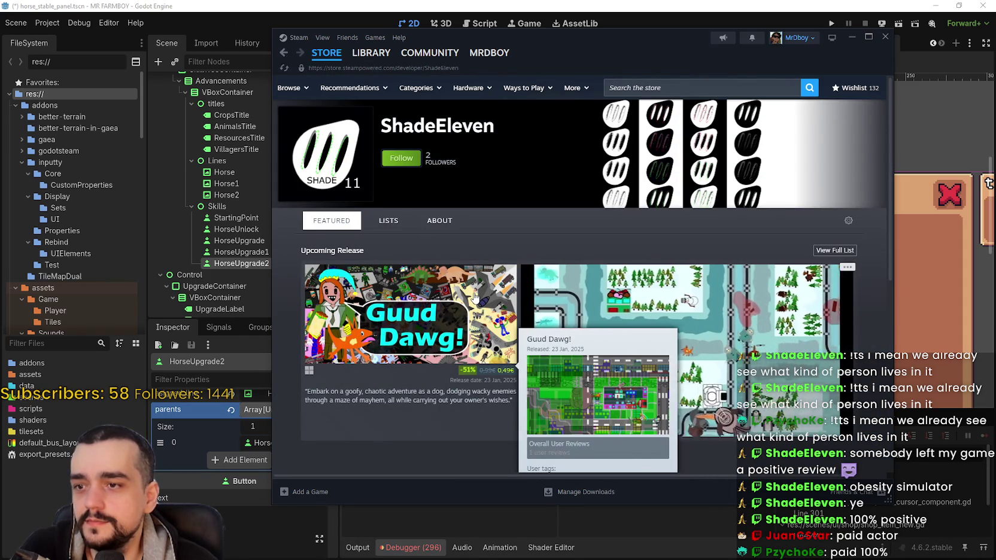
{"action": "scroll", "coordinate": [429, 264], "scroll_direction": "down", "scroll_amount": 3}
{"action": "scroll", "coordinate": [430, 264], "scroll_direction": "down", "scroll_amount": 2}
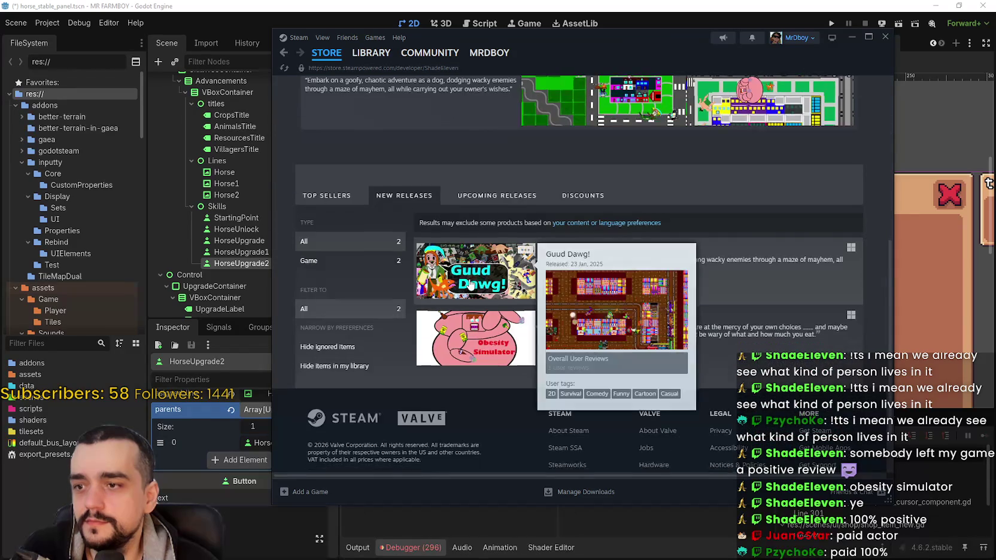
{"action": "left_click", "coordinate": [471, 284]}
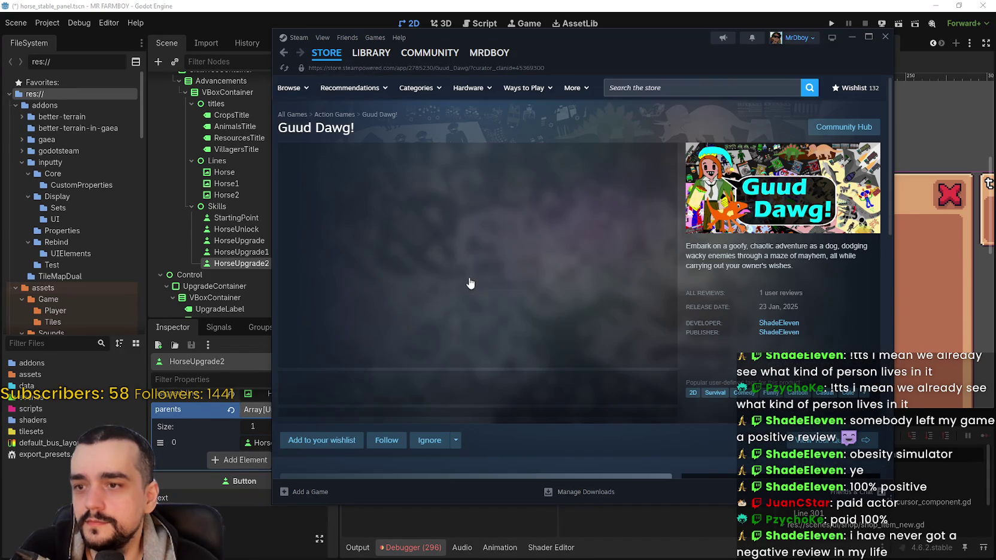
{"action": "left_click", "coordinate": [384, 393]}
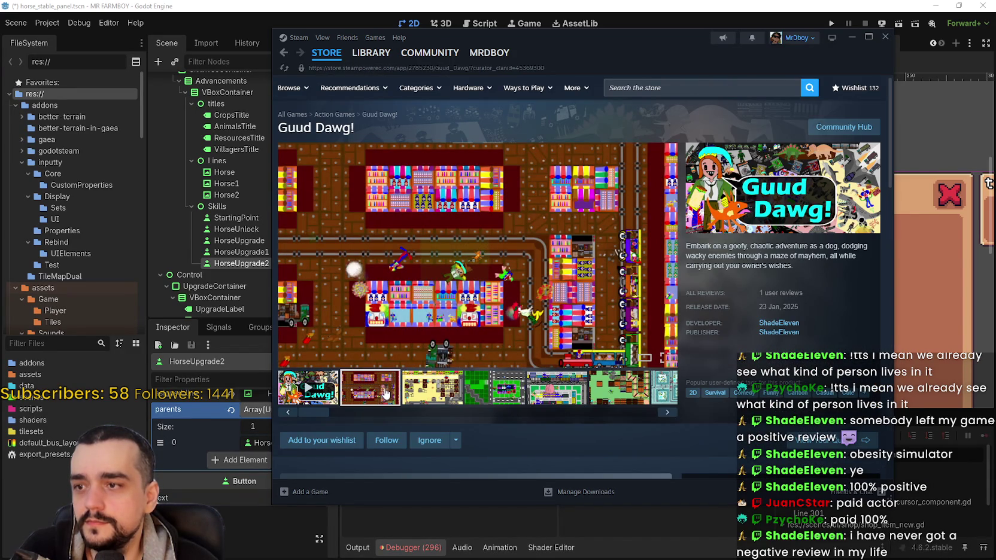
{"action": "left_click", "coordinate": [460, 389]}
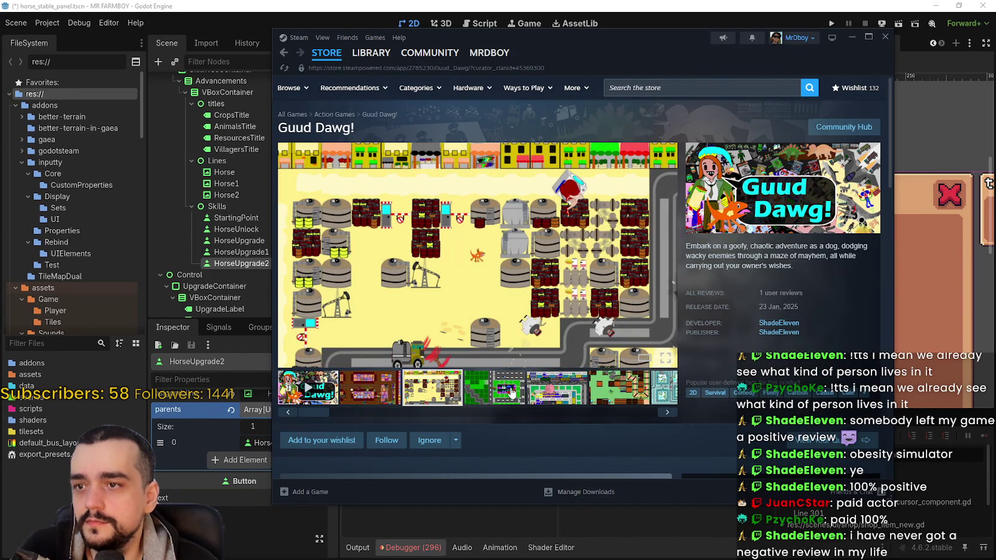
{"action": "left_click", "coordinate": [511, 392]}
Step: View the remaining Guud Dawg! screenshots, return to the store front, and close Steam
{"action": "left_click", "coordinate": [582, 391]}
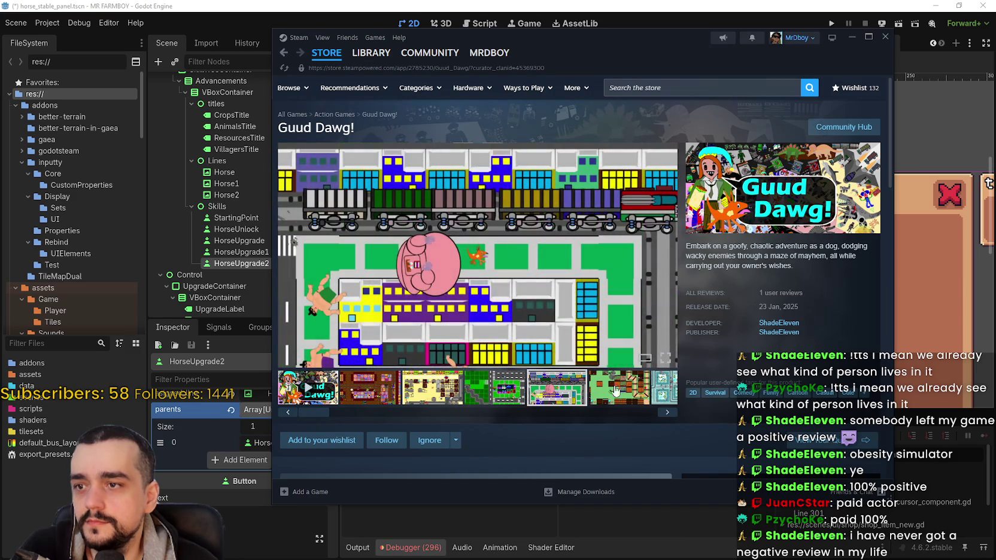
{"action": "left_click", "coordinate": [655, 395]}
{"action": "left_click", "coordinate": [479, 393]}
{"action": "left_click", "coordinate": [529, 393]}
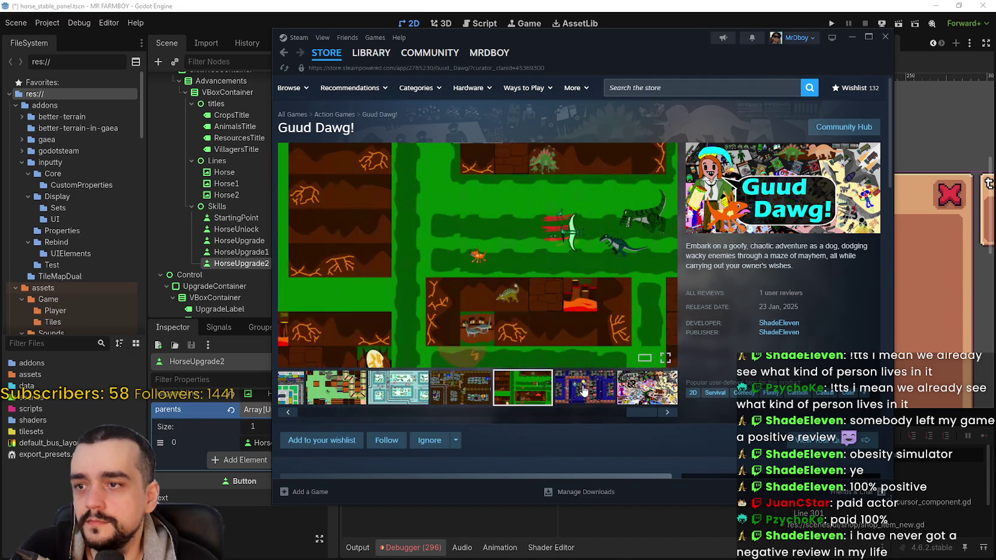
{"action": "left_click", "coordinate": [326, 53]}
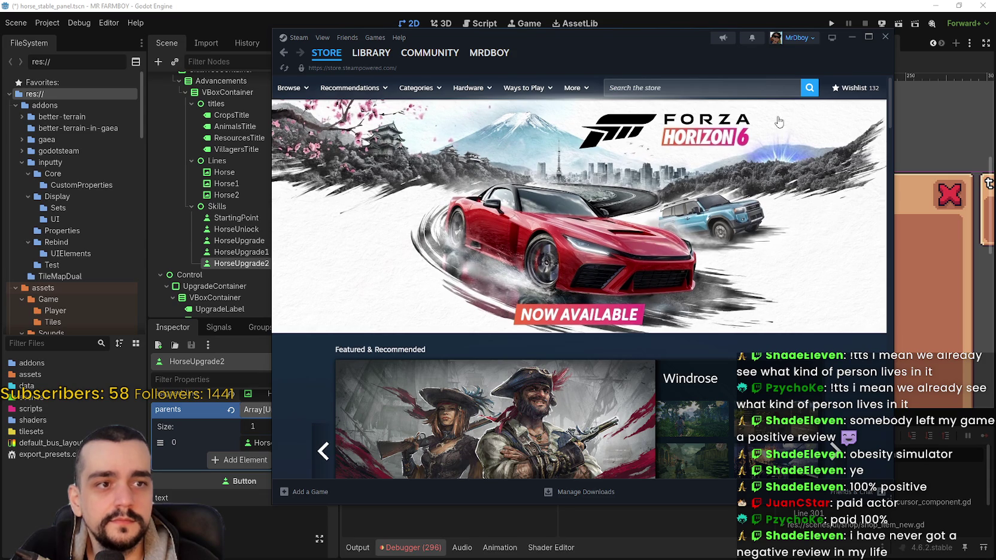
{"action": "left_click", "coordinate": [883, 41]}
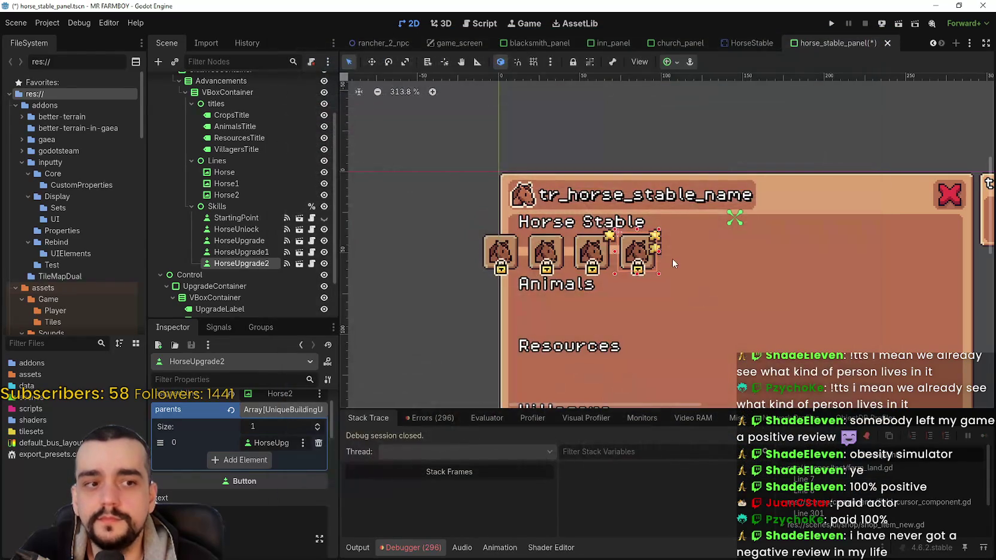
Step: Nudge the four horse slots and their connecting lines slightly right and save the scene
{"action": "scroll", "coordinate": [671, 272], "scroll_direction": "down", "scroll_amount": 1}
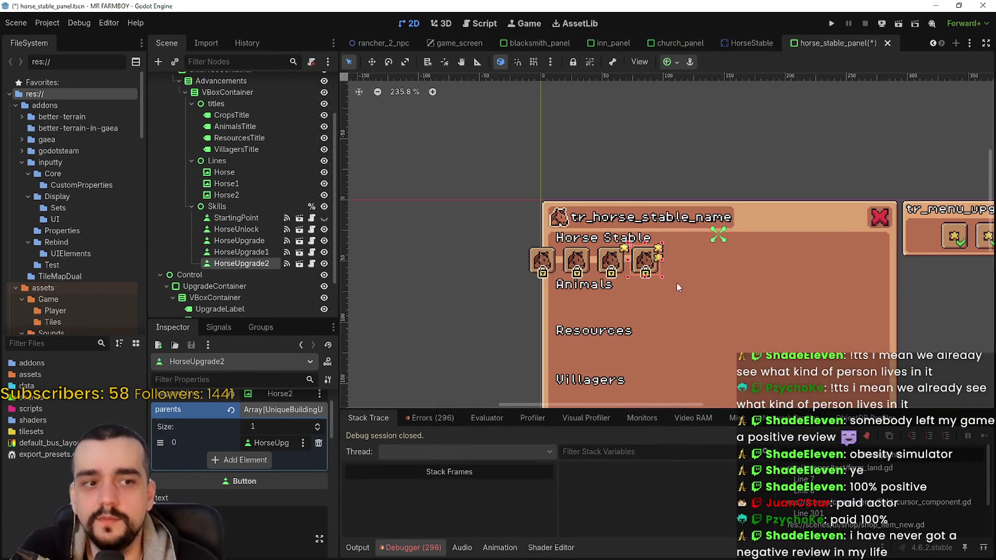
{"action": "scroll", "coordinate": [675, 282], "scroll_direction": "up", "scroll_amount": 1}
{"action": "scroll", "coordinate": [471, 255], "scroll_direction": "up", "scroll_amount": 2}
{"action": "mouse_move", "coordinate": [498, 225]}
{"action": "left_mouse_down"}
{"action": "mouse_move", "coordinate": [768, 266]}
{"action": "mouse_move", "coordinate": [760, 291]}
{"action": "left_mouse_up"}
{"action": "scroll", "coordinate": [596, 226], "scroll_direction": "down", "scroll_amount": 1}
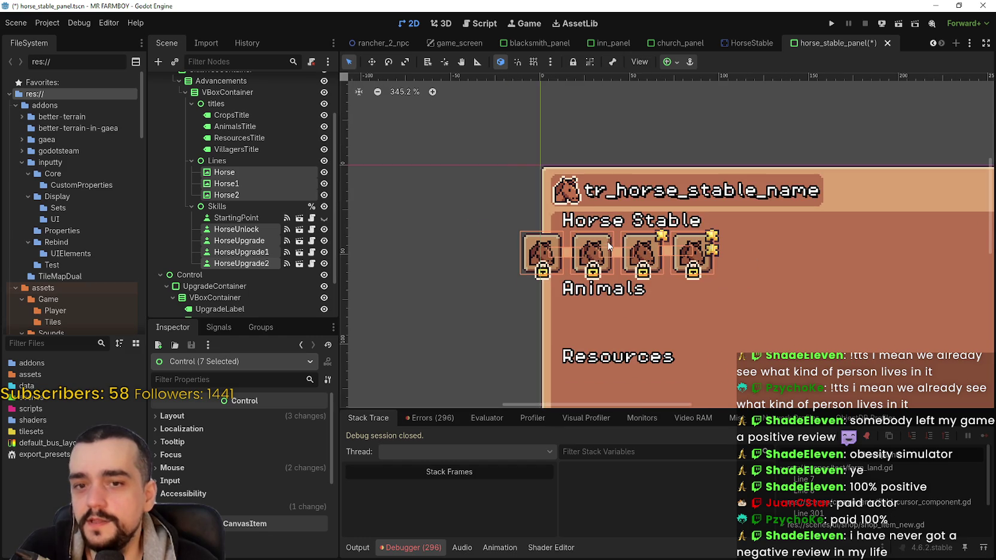
{"action": "scroll", "coordinate": [509, 168], "scroll_direction": "down", "scroll_amount": 2}
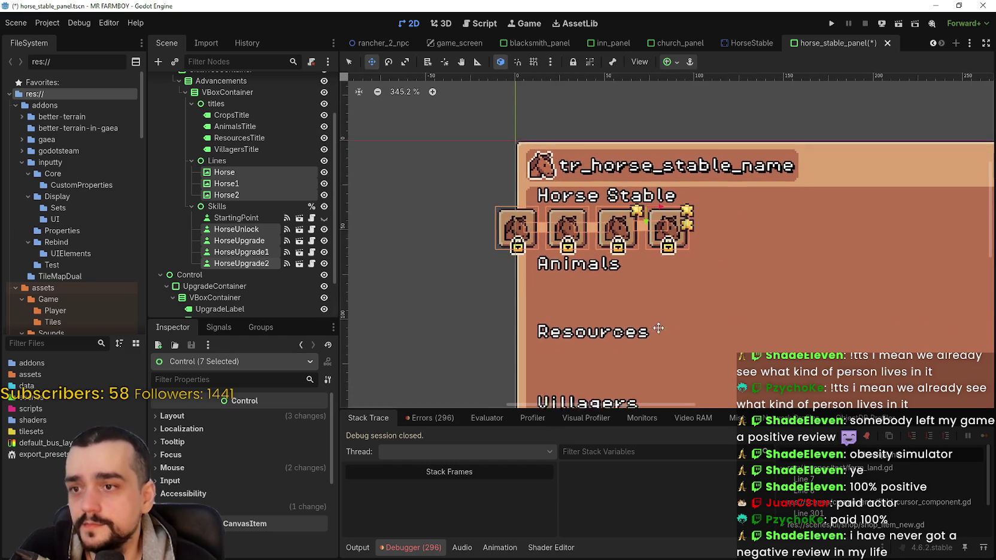
{"action": "key", "text": "Right"}
{"action": "key", "text": "Right"}
{"action": "key", "text": "Right"}
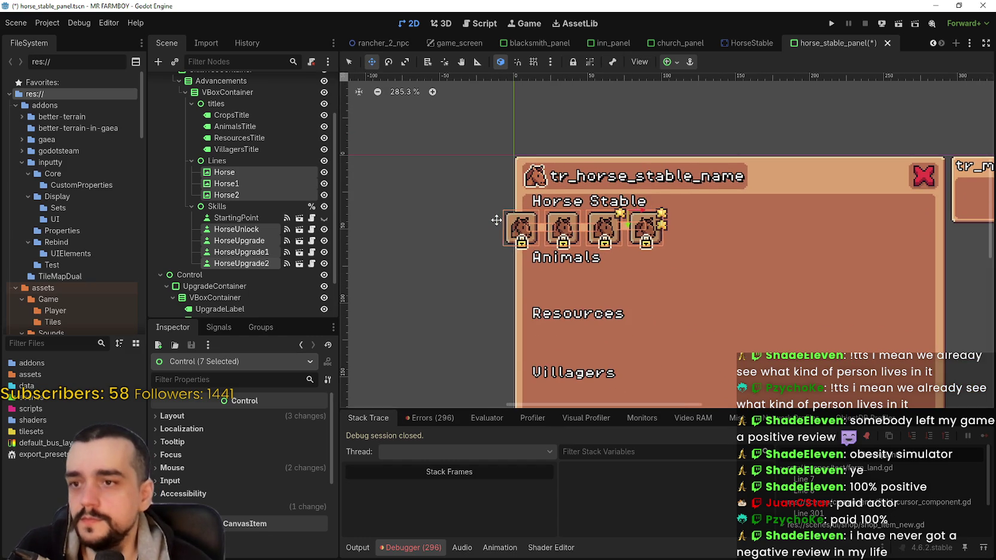
{"action": "key", "text": "ctrl+s"}
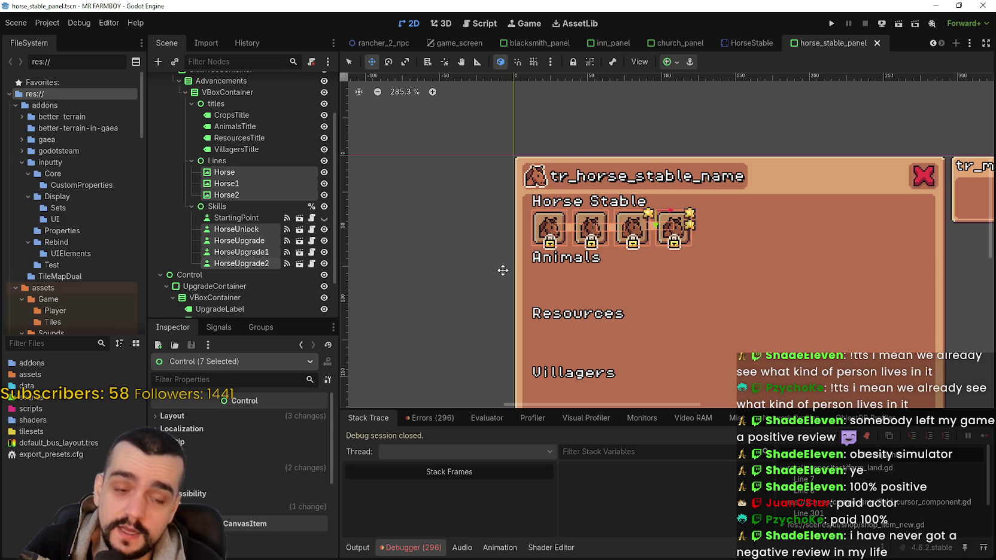
Step: Switch to select mode, reselect and clear the slots, then select the HorseUnlock slot
{"action": "scroll", "coordinate": [532, 262], "scroll_direction": "up", "scroll_amount": 5}
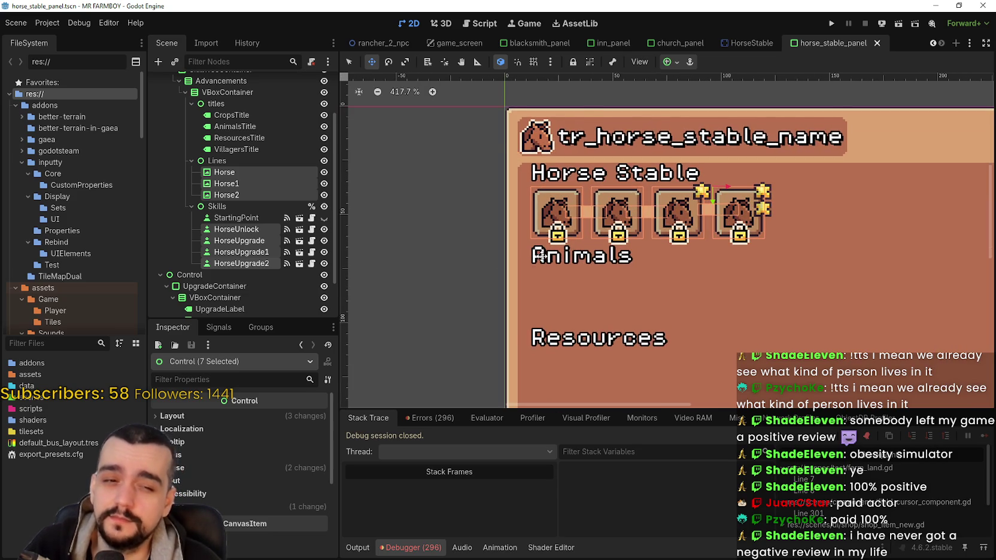
{"action": "scroll", "coordinate": [532, 262], "scroll_direction": "down", "scroll_amount": 5}
{"action": "scroll", "coordinate": [430, 155], "scroll_direction": "up", "scroll_amount": 1}
{"action": "left_click", "coordinate": [351, 62]}
{"action": "scroll", "coordinate": [441, 216], "scroll_direction": "up", "scroll_amount": 2}
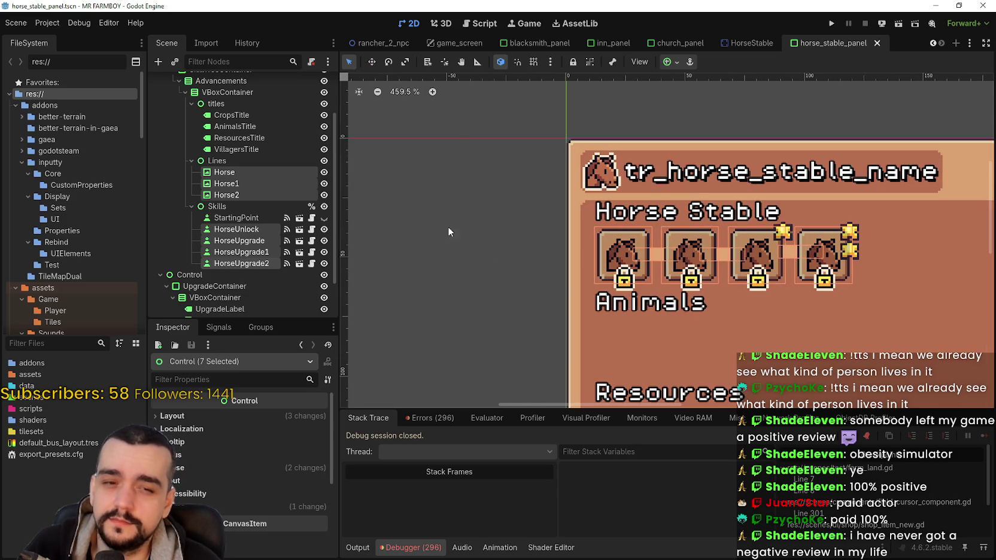
{"action": "left_click", "coordinate": [514, 286]}
{"action": "scroll", "coordinate": [521, 281], "scroll_direction": "down", "scroll_amount": 3}
{"action": "left_click_drag", "start_coordinate": [508, 232], "coordinate": [845, 287]}
{"action": "scroll", "coordinate": [816, 283], "scroll_direction": "up", "scroll_amount": 2}
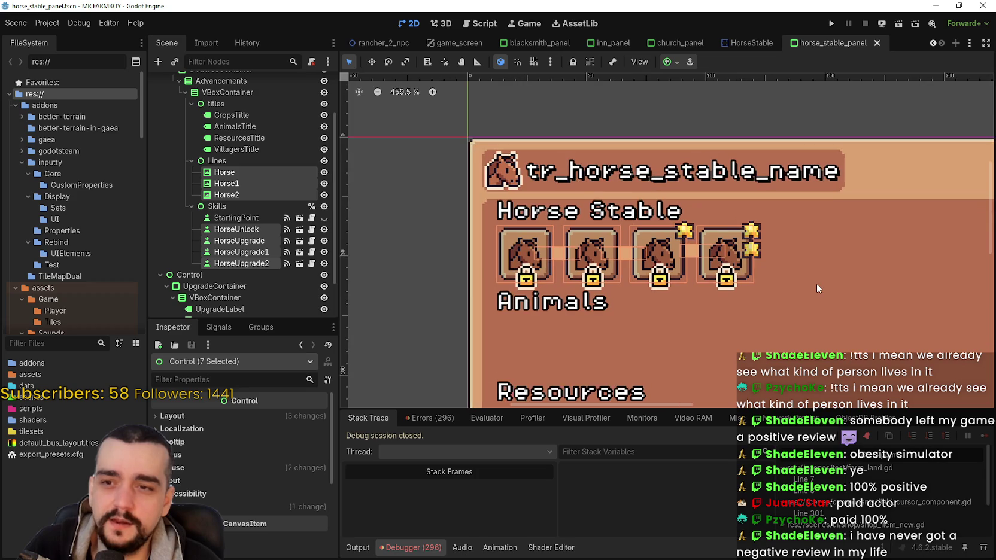
{"action": "scroll", "coordinate": [463, 277], "scroll_direction": "down", "scroll_amount": 1}
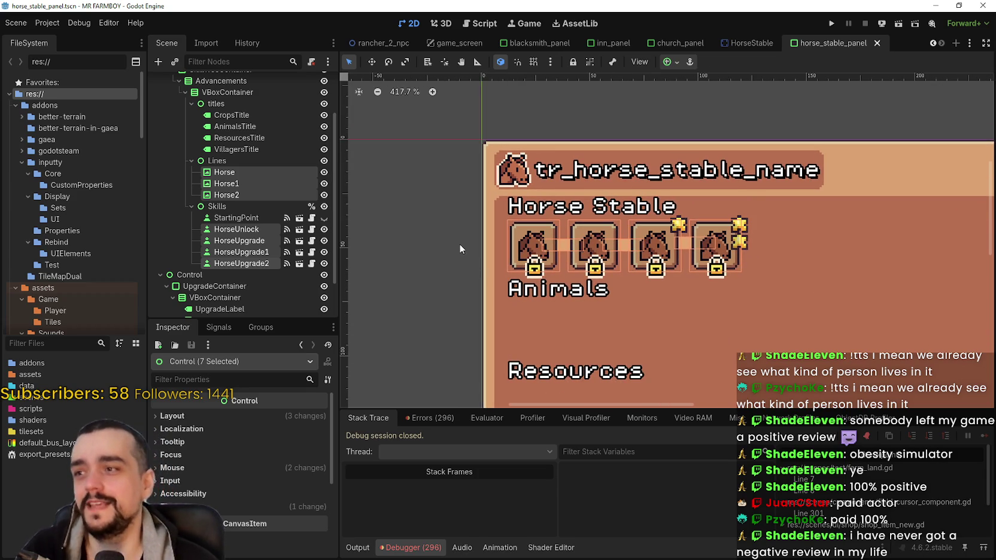
{"action": "left_click", "coordinate": [459, 243]}
{"action": "left_click", "coordinate": [231, 220]}
{"action": "left_click", "coordinate": [239, 228]}
Step: Expand HorseUnlock's data resource and requirements dictionary, widening the inspector panel
{"action": "left_click", "coordinate": [302, 454]}
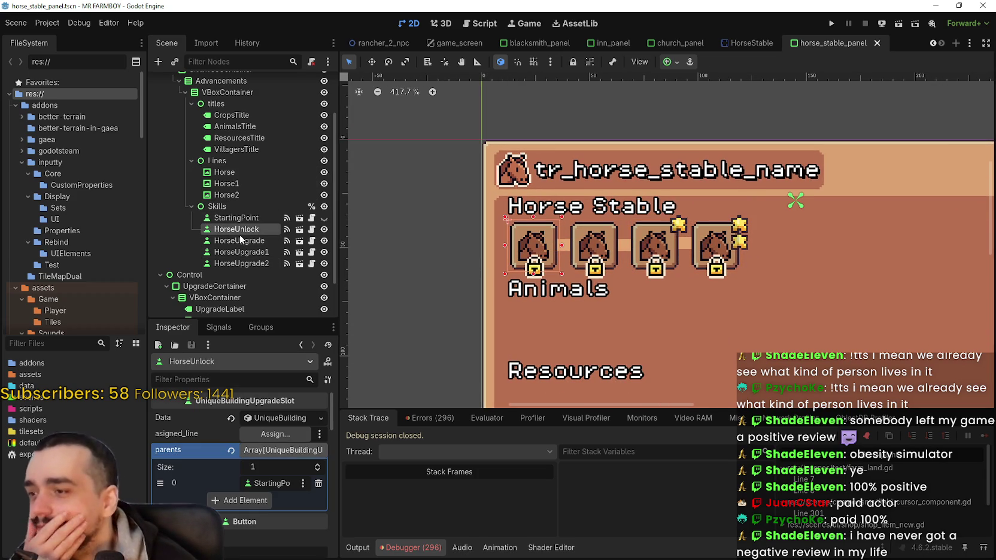
{"action": "left_click", "coordinate": [277, 416]}
{"action": "scroll", "coordinate": [276, 430], "scroll_direction": "down", "scroll_amount": 1}
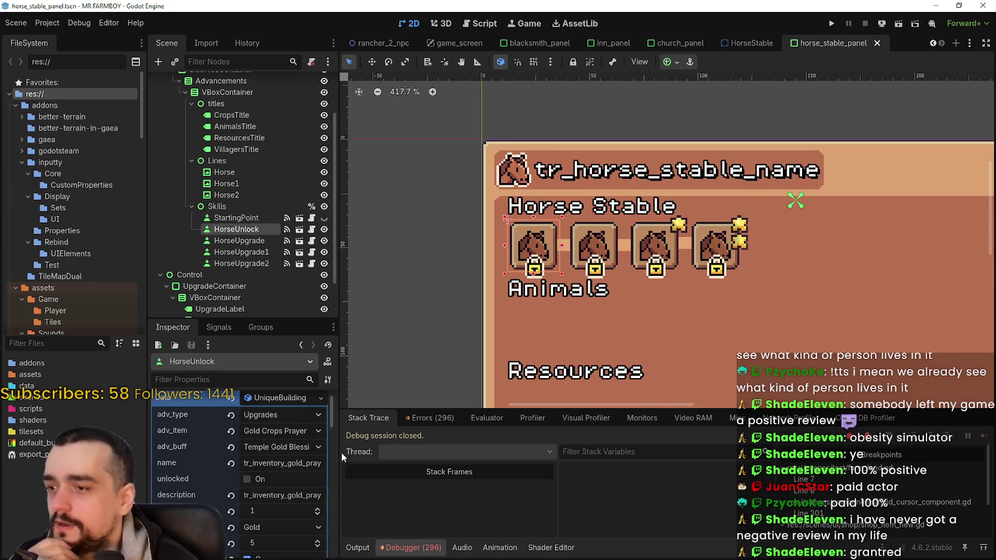
{"action": "left_click_drag", "start_coordinate": [339, 453], "coordinate": [397, 454]}
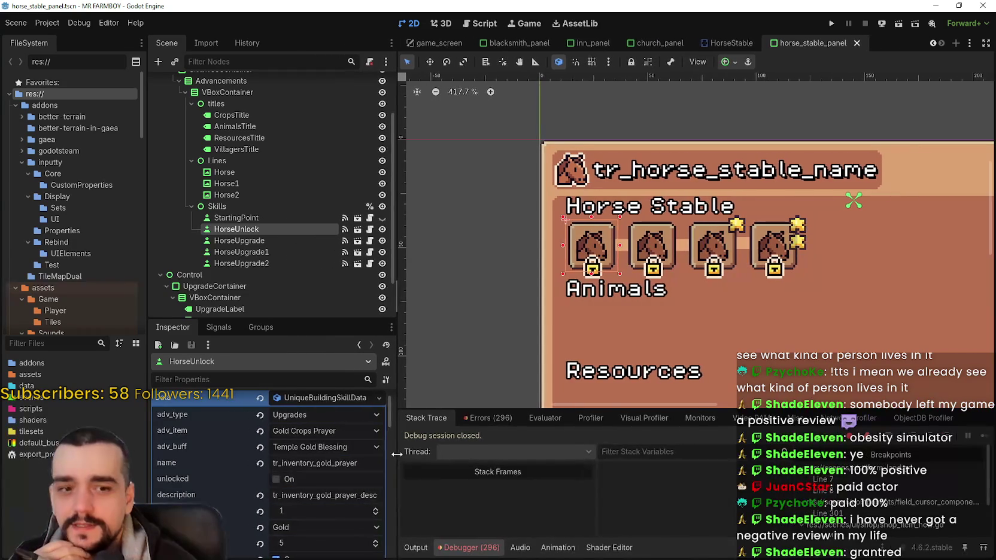
{"action": "scroll", "coordinate": [317, 458], "scroll_direction": "down", "scroll_amount": 1}
{"action": "scroll", "coordinate": [325, 496], "scroll_direction": "down", "scroll_amount": 2}
{"action": "left_click", "coordinate": [336, 513]}
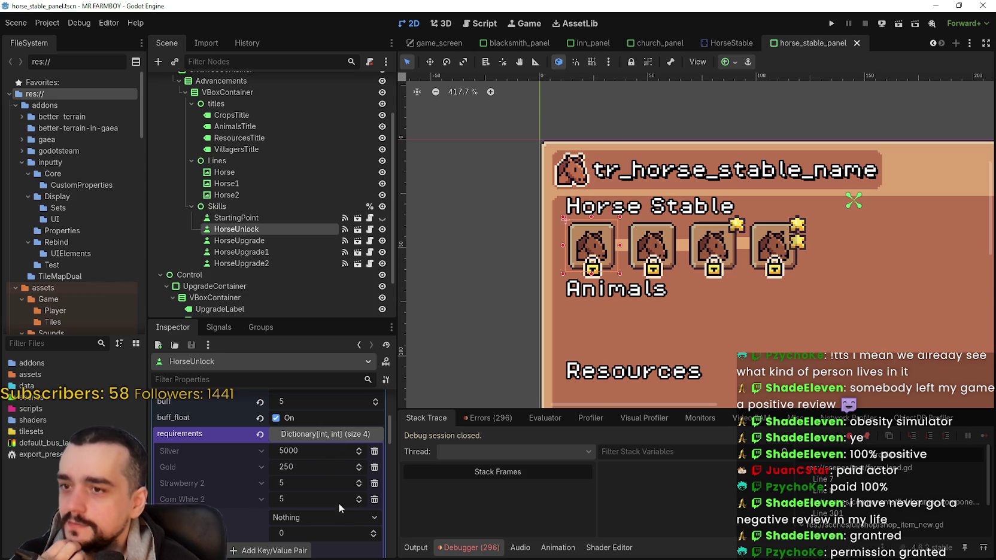
Step: Delete the Corn White 2, Strawberry 2, Gold and Silver requirements
{"action": "left_click", "coordinate": [374, 500]}
{"action": "left_click", "coordinate": [374, 483]}
{"action": "left_click", "coordinate": [374, 468]}
{"action": "left_click", "coordinate": [374, 451]}
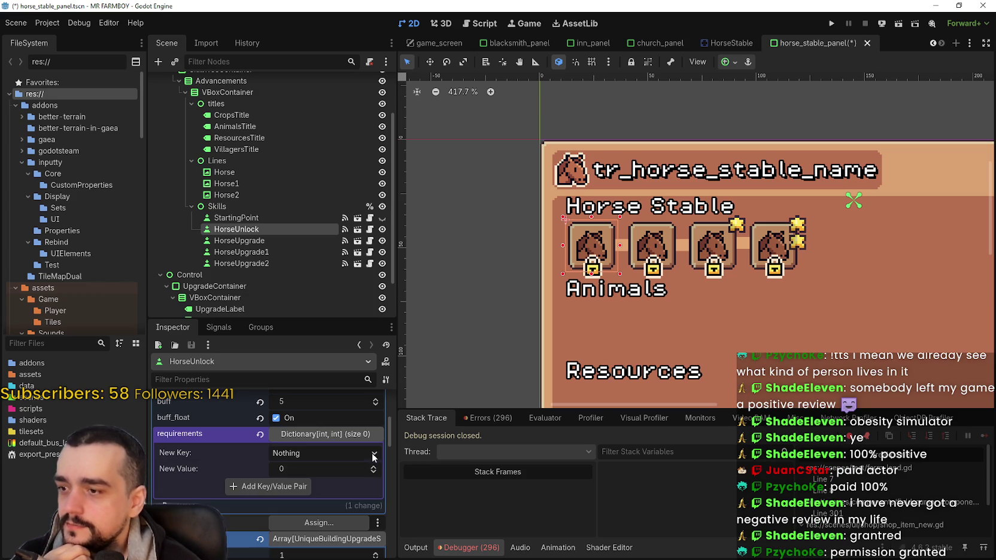
Step: Browse the list of possible requirement items and close it without choosing
{"action": "left_click", "coordinate": [283, 454]}
{"action": "scroll", "coordinate": [308, 401], "scroll_direction": "down", "scroll_amount": 10}
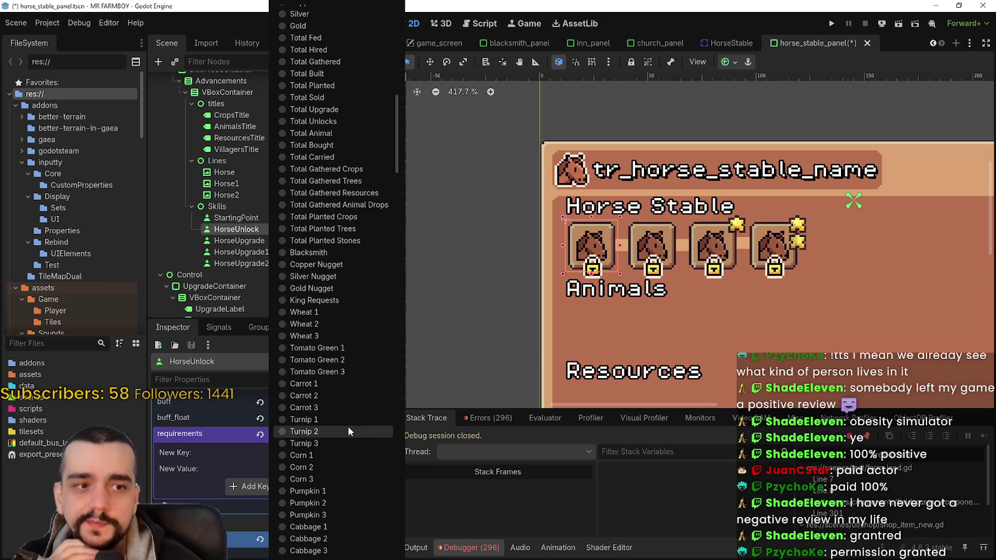
{"action": "scroll", "coordinate": [347, 273], "scroll_direction": "up", "scroll_amount": 5}
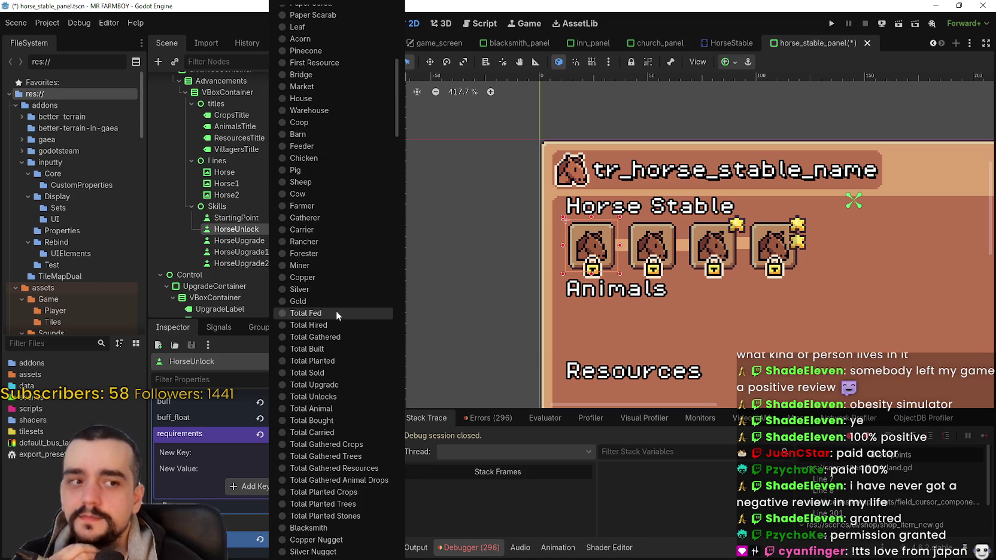
{"action": "scroll", "coordinate": [336, 310], "scroll_direction": "down", "scroll_amount": 11}
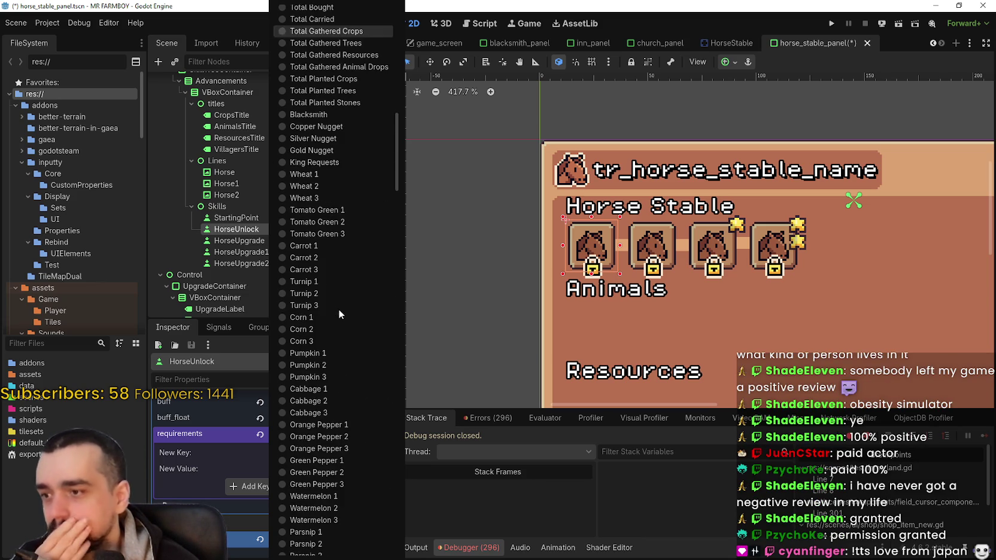
{"action": "scroll", "coordinate": [336, 312], "scroll_direction": "up", "scroll_amount": 11}
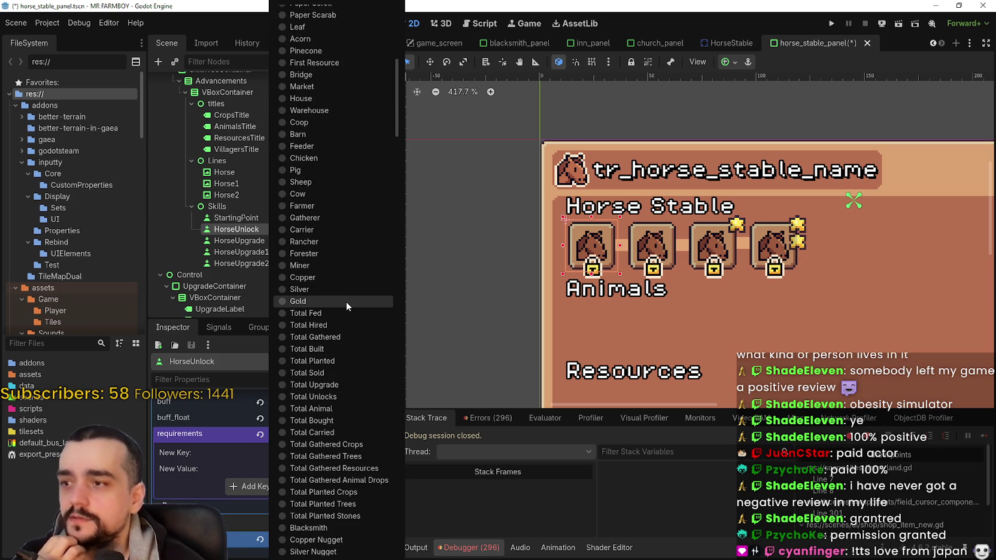
{"action": "scroll", "coordinate": [347, 295], "scroll_direction": "up", "scroll_amount": 5}
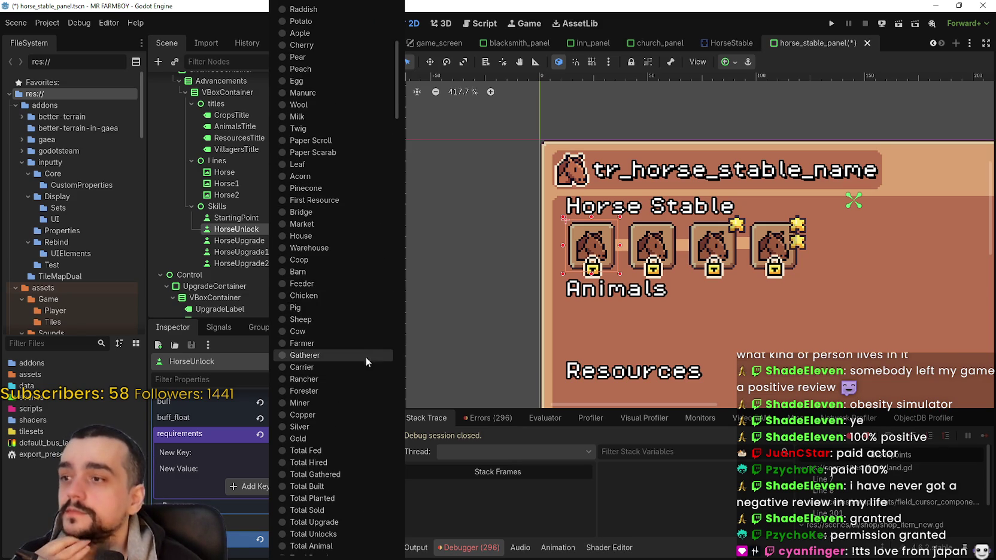
{"action": "scroll", "coordinate": [358, 354], "scroll_direction": "up", "scroll_amount": 3}
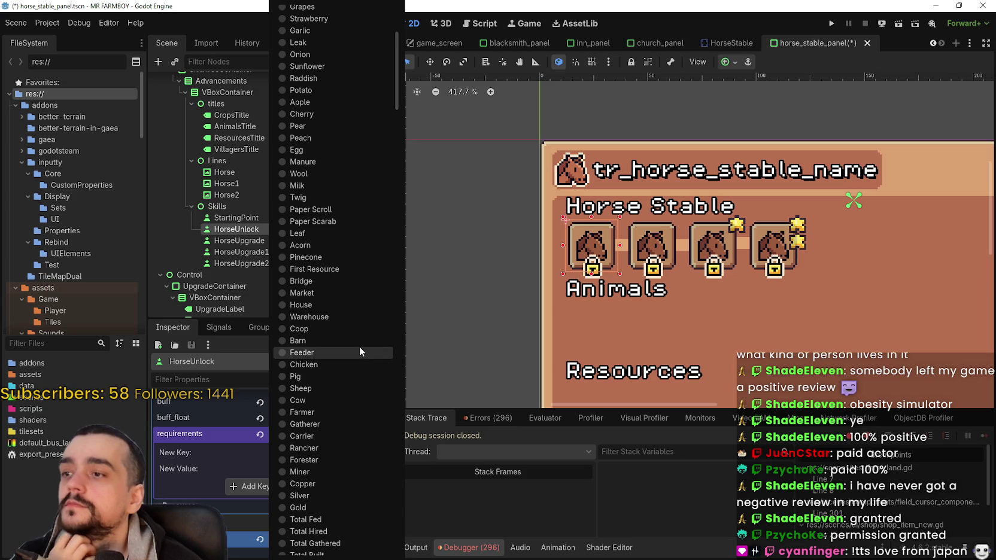
{"action": "scroll", "coordinate": [326, 269], "scroll_direction": "up", "scroll_amount": 5}
{"action": "scroll", "coordinate": [318, 152], "scroll_direction": "down", "scroll_amount": 3}
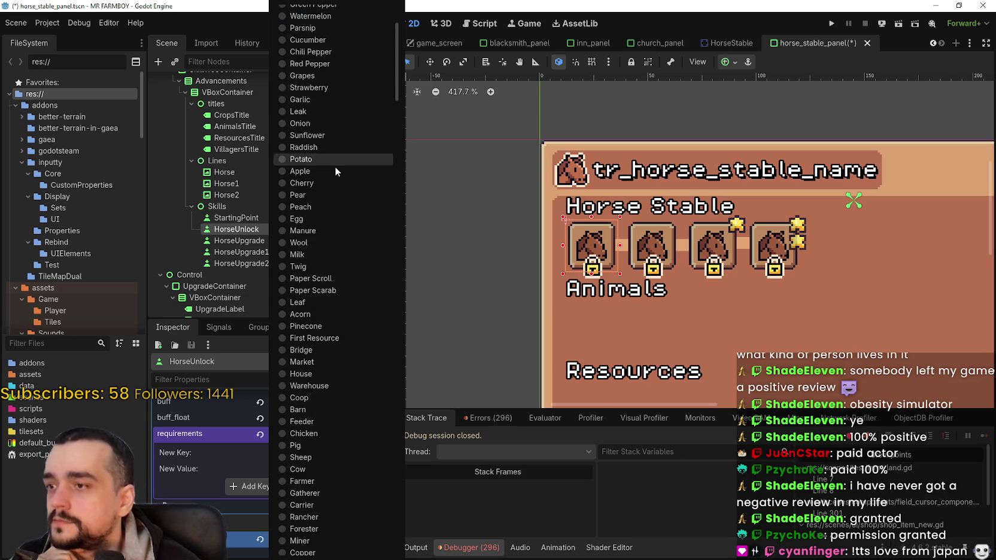
{"action": "left_click", "coordinate": [212, 437]}
{"action": "scroll", "coordinate": [230, 434], "scroll_direction": "up", "scroll_amount": 3}
{"action": "scroll", "coordinate": [242, 433], "scroll_direction": "down", "scroll_amount": 5}
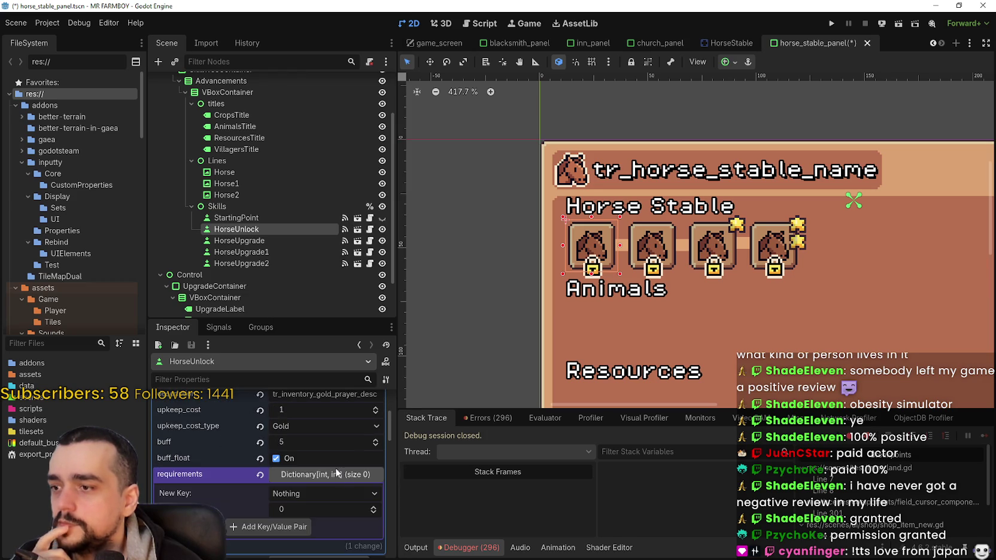
Step: Add an Apple requirement with value 50 and save the scene
{"action": "left_click", "coordinate": [333, 478]}
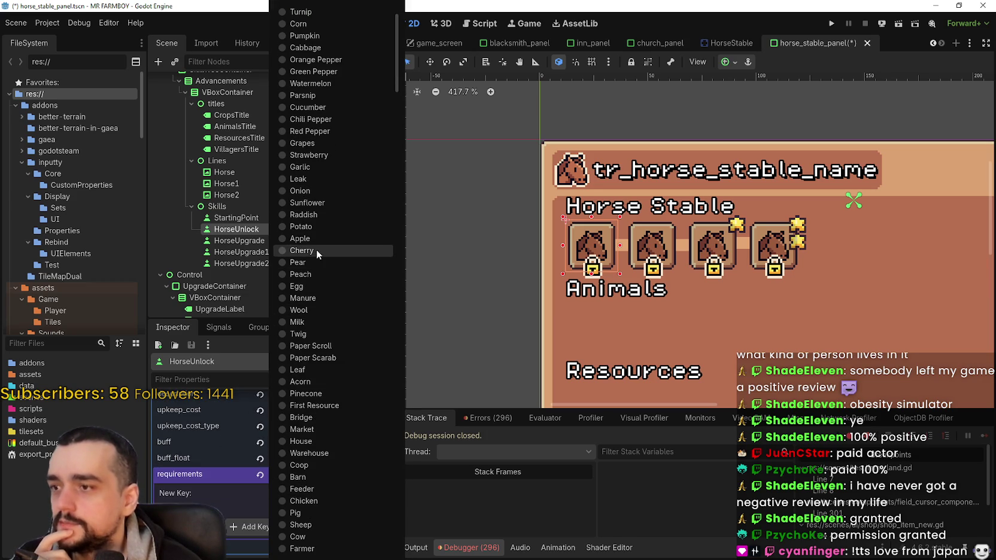
{"action": "left_click", "coordinate": [317, 238]}
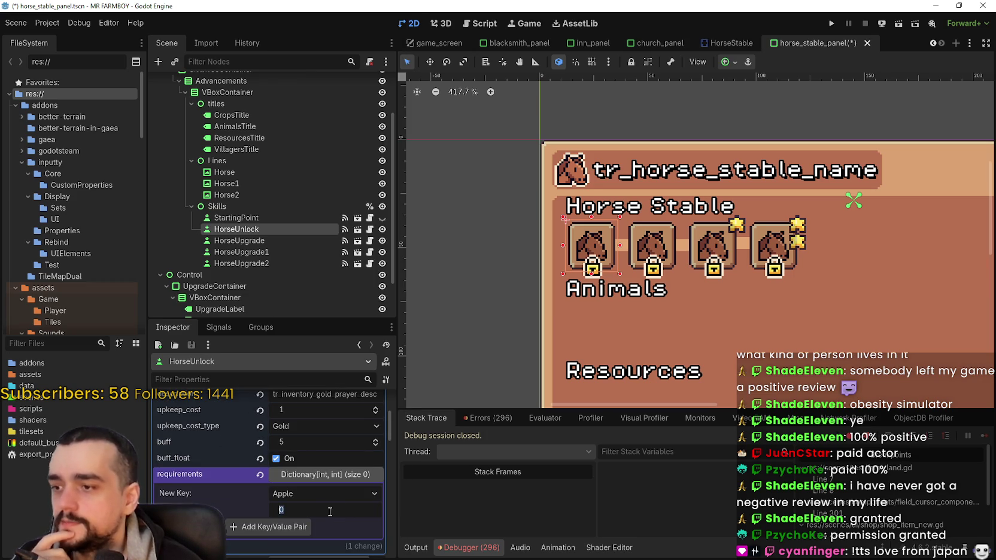
{"action": "type", "text": "50"}
{"action": "key", "text": "Return"}
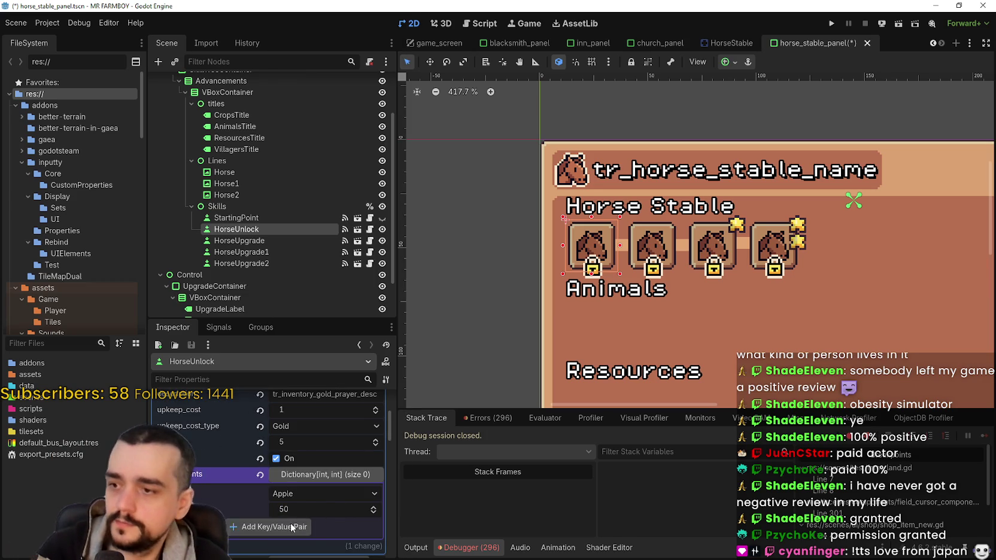
{"action": "left_click", "coordinate": [290, 527]}
{"action": "key", "text": "ctrl+s"}
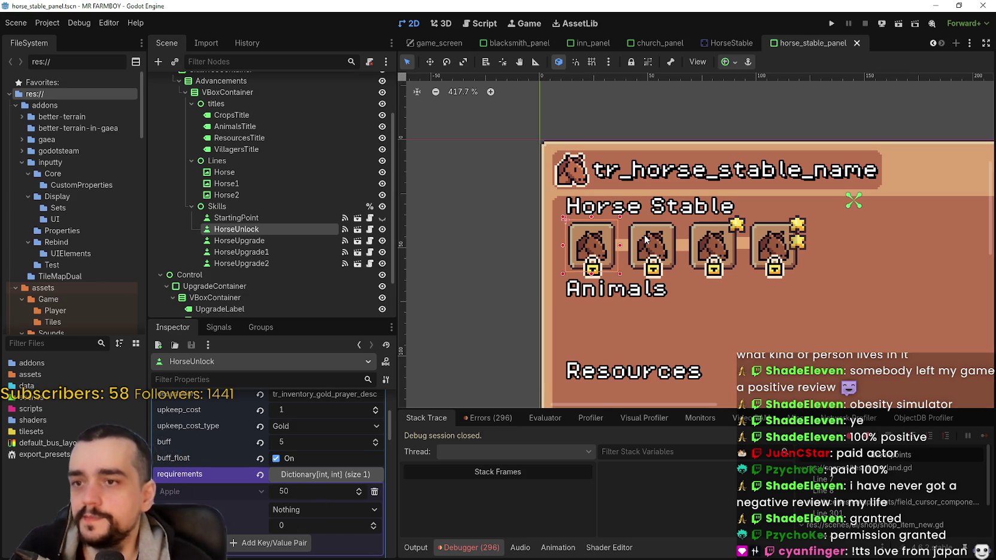
{"action": "left_click", "coordinate": [645, 240]}
{"action": "right_click", "coordinate": [283, 420]}
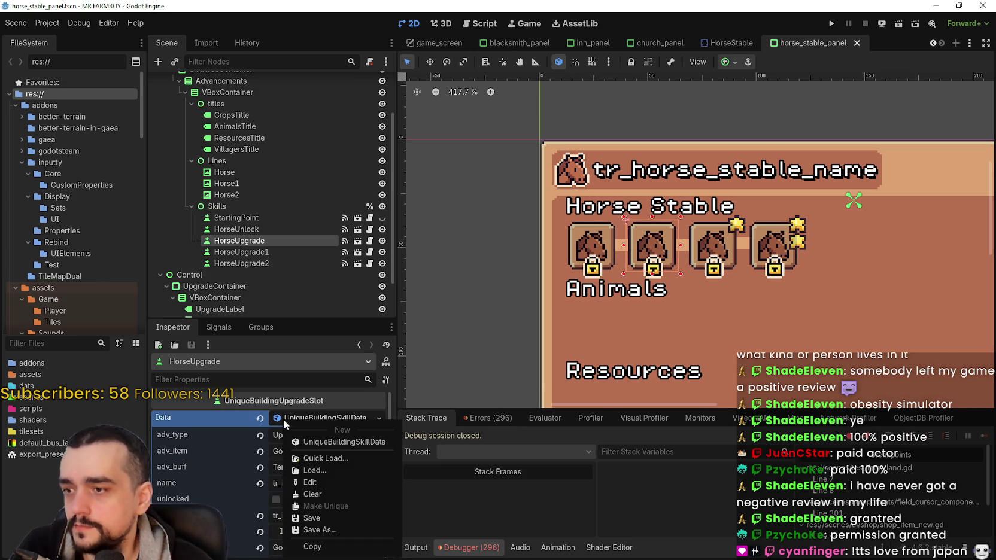
Step: Expand HorseUpgrade's requirements and delete all four existing entries
{"action": "scroll", "coordinate": [289, 483], "scroll_direction": "down", "scroll_amount": 5}
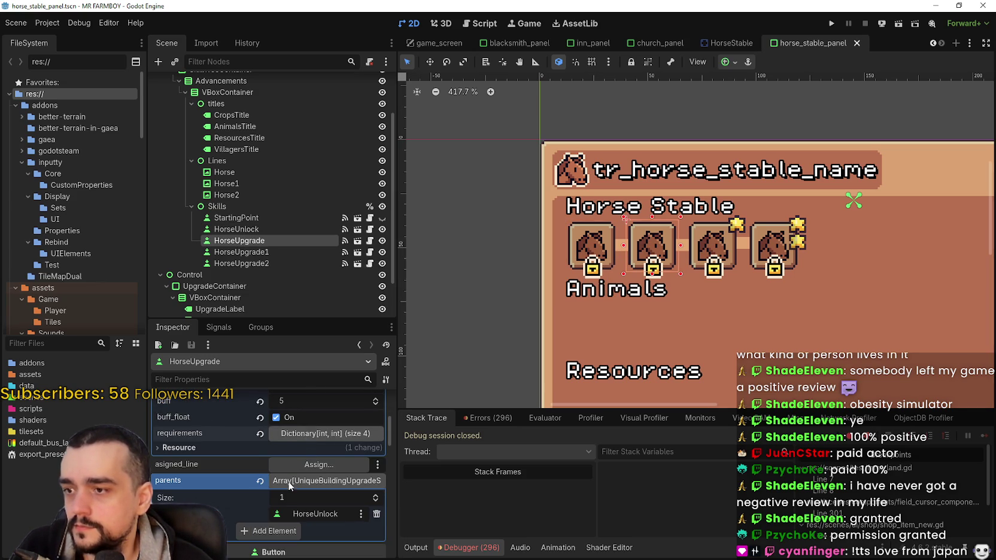
{"action": "left_click", "coordinate": [325, 433]}
{"action": "left_click", "coordinate": [374, 500]}
{"action": "left_click", "coordinate": [374, 483]}
{"action": "left_click", "coordinate": [373, 466]}
{"action": "left_click", "coordinate": [374, 453]}
Step: Add a single Cherry requirement with value 50
{"action": "left_click", "coordinate": [323, 453]}
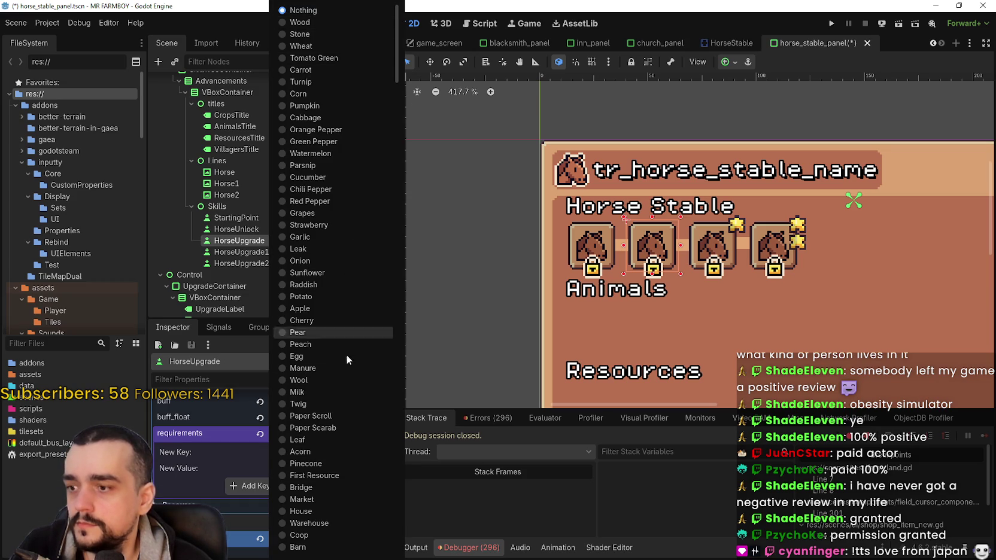
{"action": "scroll", "coordinate": [345, 374], "scroll_direction": "down", "scroll_amount": 5}
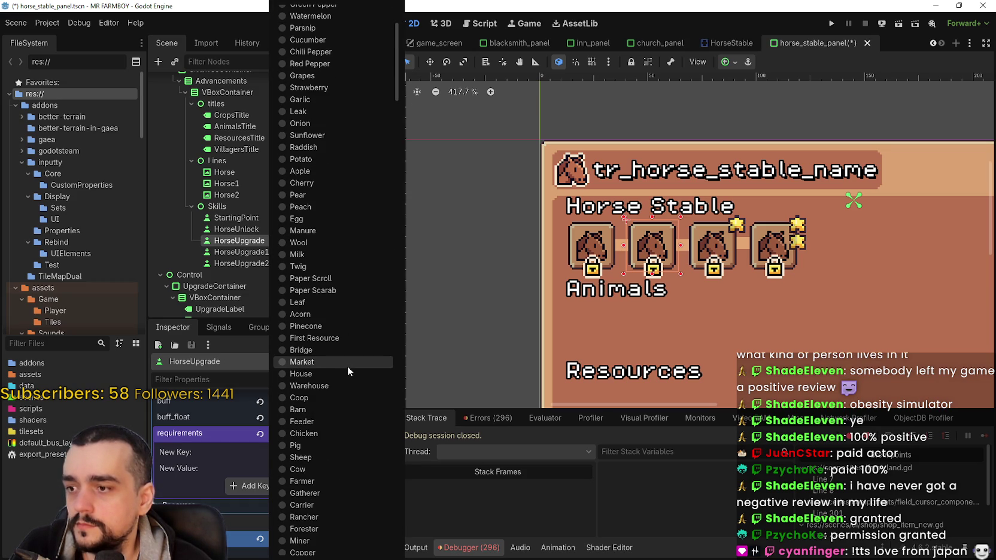
{"action": "scroll", "coordinate": [348, 366], "scroll_direction": "down", "scroll_amount": 5}
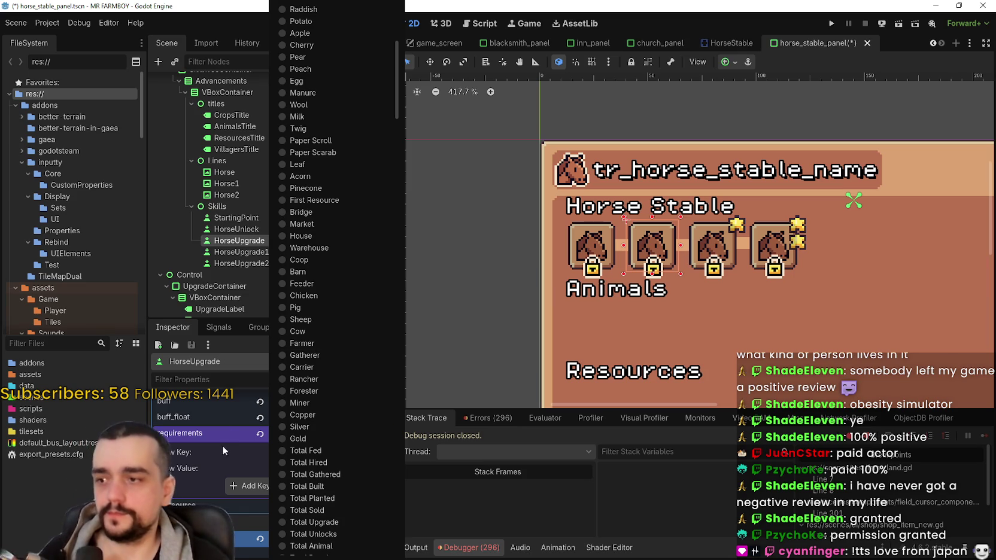
{"action": "scroll", "coordinate": [344, 318], "scroll_direction": "up", "scroll_amount": 5}
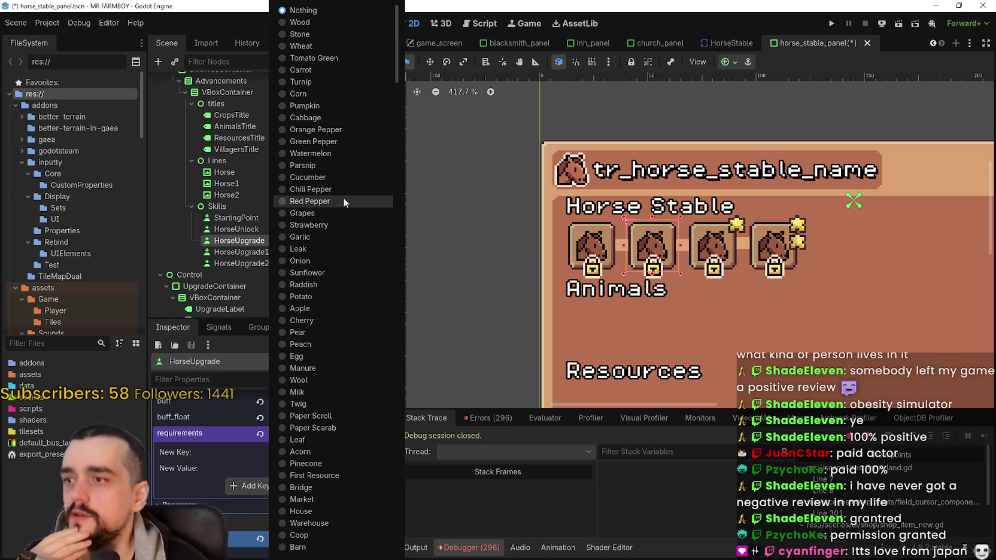
{"action": "left_click", "coordinate": [331, 322]}
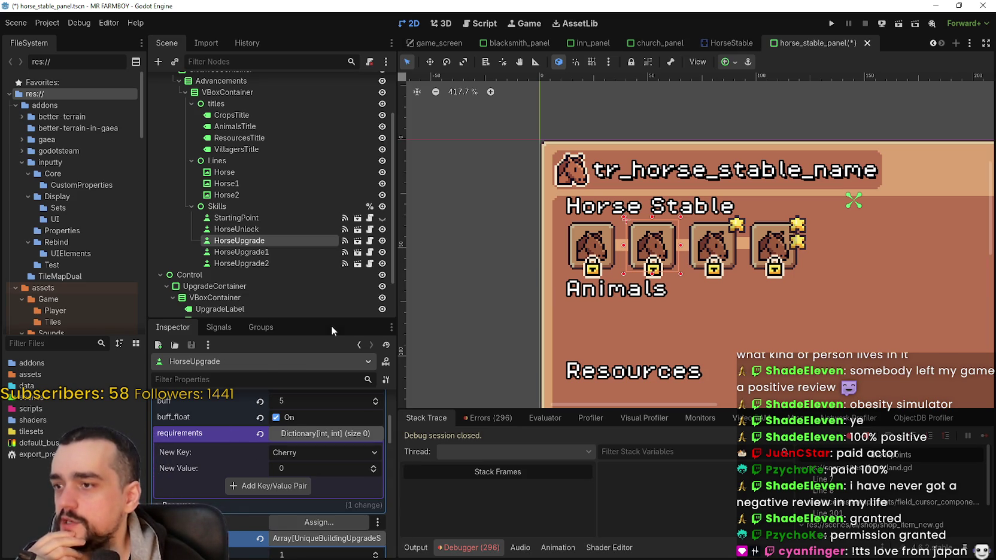
{"action": "left_click", "coordinate": [306, 458]}
{"action": "left_click", "coordinate": [241, 450]}
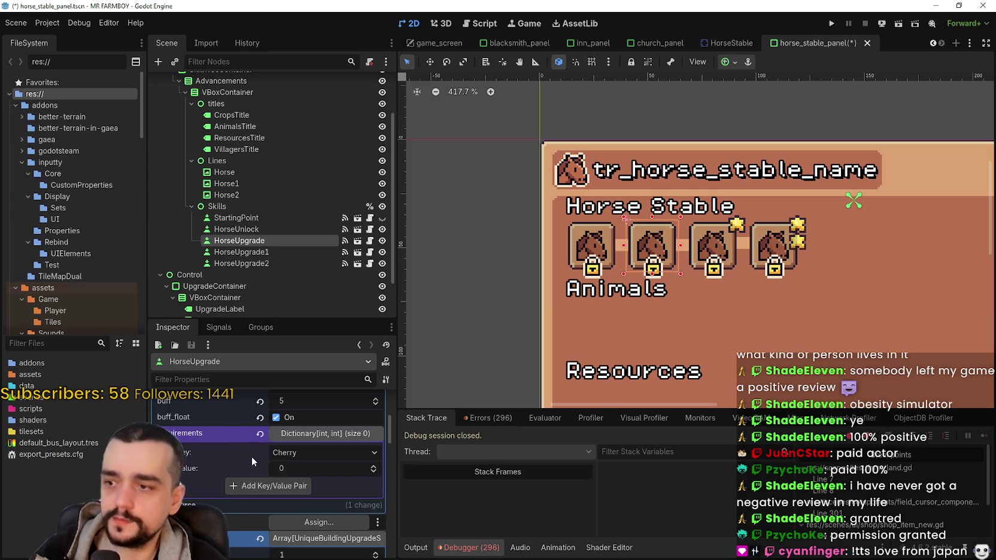
{"action": "type", "text": "50"}
{"action": "key", "text": "Return"}
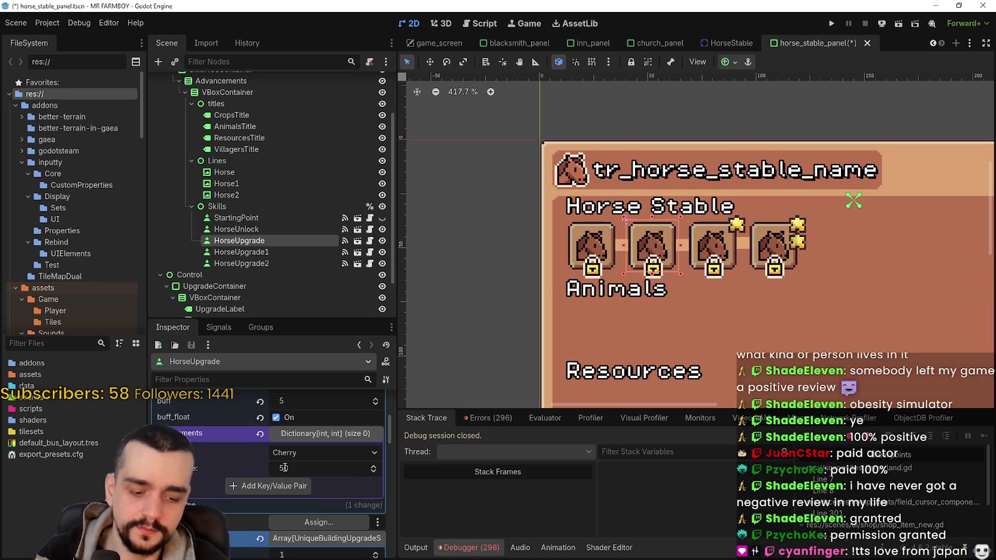
{"action": "left_click", "coordinate": [303, 490]}
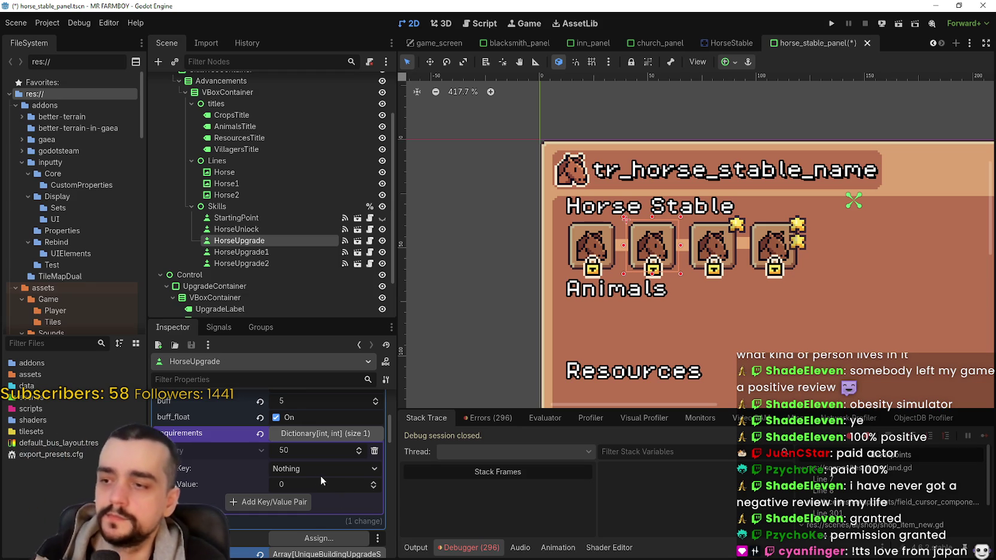
{"action": "scroll", "coordinate": [324, 478], "scroll_direction": "up", "scroll_amount": 2}
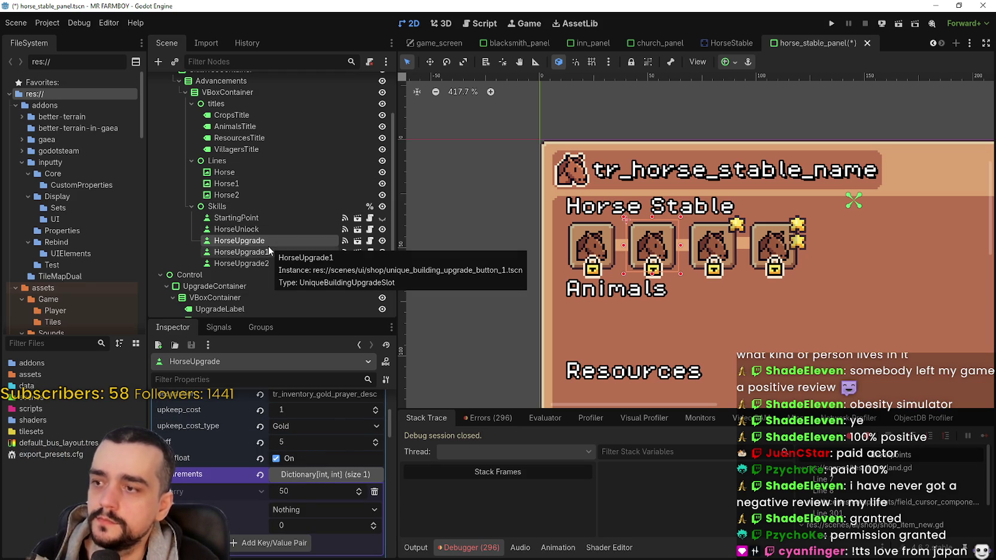
Step: Select HorseUpgrade1, expand its requirements and delete the three old entries
{"action": "left_click", "coordinate": [268, 248]}
{"action": "left_click", "coordinate": [283, 418]}
{"action": "scroll", "coordinate": [293, 446], "scroll_direction": "down", "scroll_amount": 2}
{"action": "left_click", "coordinate": [342, 495]}
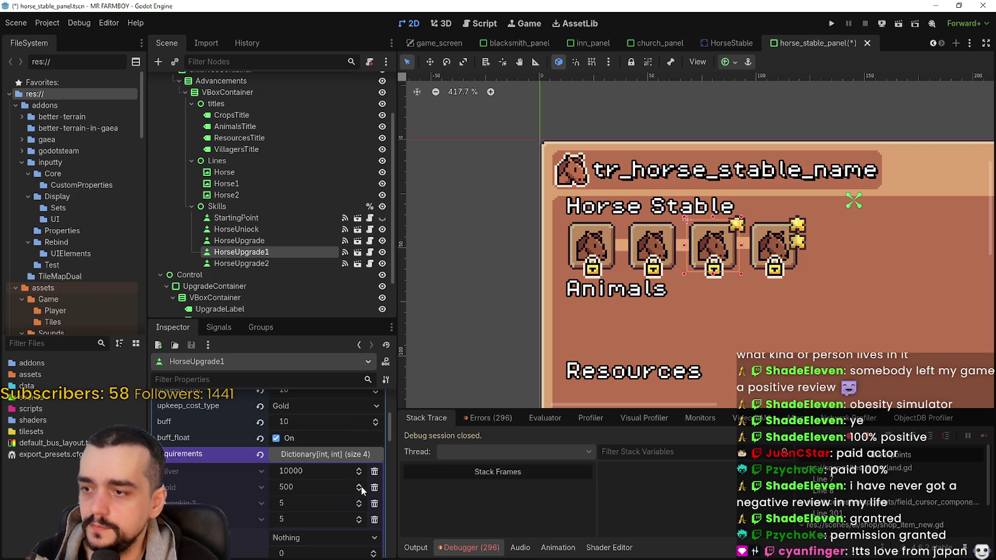
{"action": "left_click", "coordinate": [374, 471]}
{"action": "left_click", "coordinate": [374, 471]}
{"action": "left_click", "coordinate": [374, 471]}
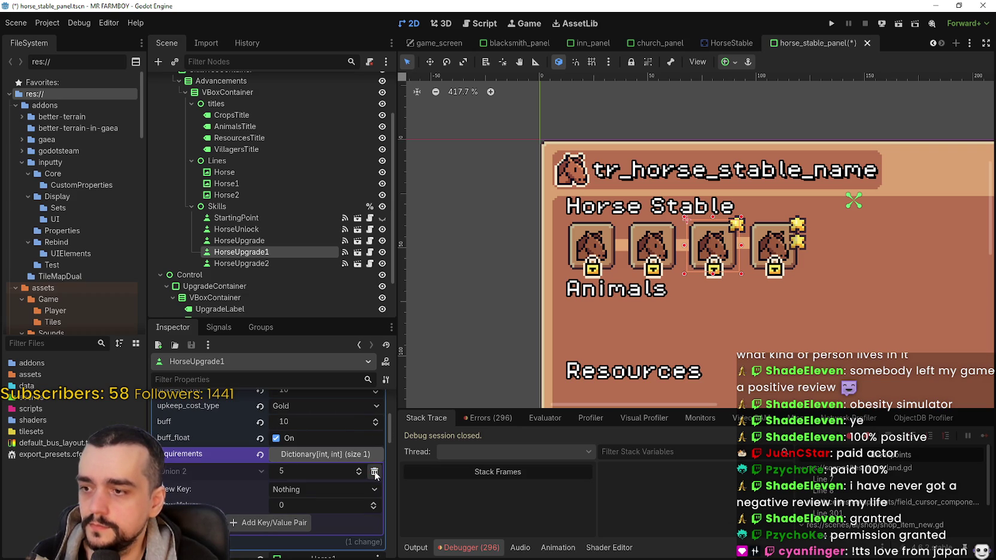
{"action": "left_click", "coordinate": [374, 473]}
Step: Add a Pear requirement with value 50 and save the scene
{"action": "left_click", "coordinate": [305, 473]}
{"action": "scroll", "coordinate": [334, 460], "scroll_direction": "down", "scroll_amount": 2}
{"action": "scroll", "coordinate": [335, 458], "scroll_direction": "up", "scroll_amount": 2}
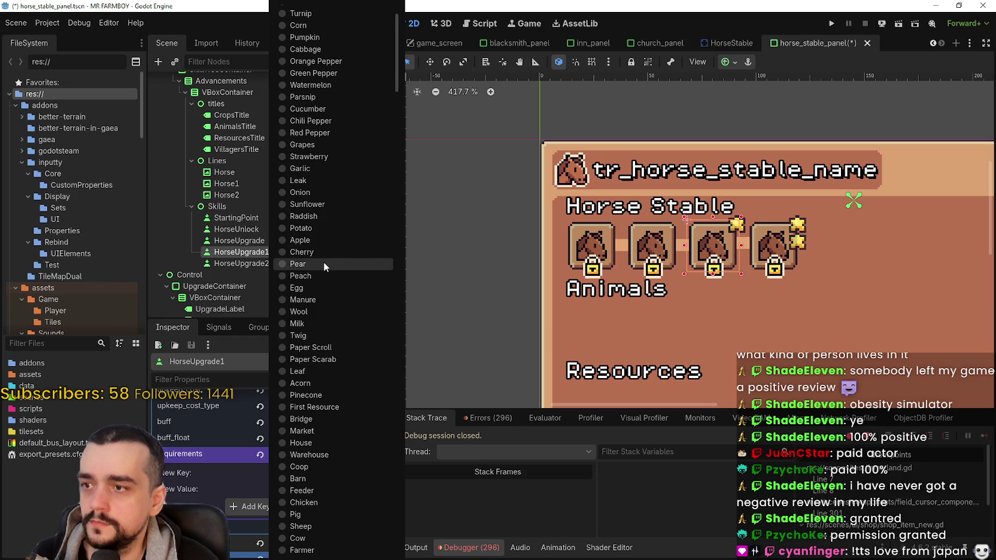
{"action": "left_click", "coordinate": [323, 264]}
{"action": "left_click", "coordinate": [299, 488]}
{"action": "type", "text": "50"}
{"action": "left_click", "coordinate": [272, 507]}
{"action": "key", "text": "ctrl+s"}
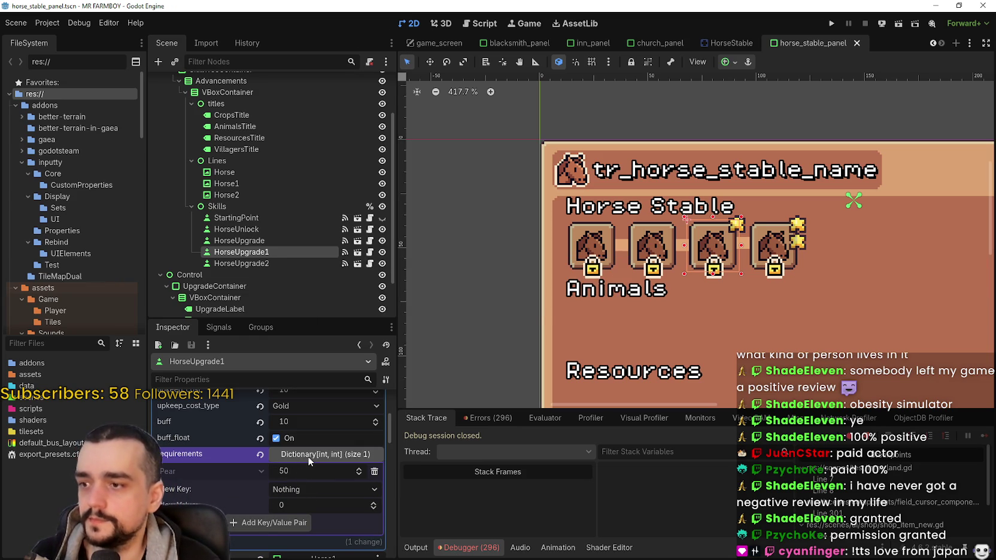
Step: Select the HorseUpgrade2 slot and expand its skill data
{"action": "left_click", "coordinate": [250, 262]}
{"action": "scroll", "coordinate": [321, 416], "scroll_direction": "down", "scroll_amount": 2}
{"action": "scroll", "coordinate": [322, 417], "scroll_direction": "up", "scroll_amount": 2}
{"action": "left_click", "coordinate": [322, 416]}
{"action": "scroll", "coordinate": [322, 454], "scroll_direction": "down", "scroll_amount": 2}
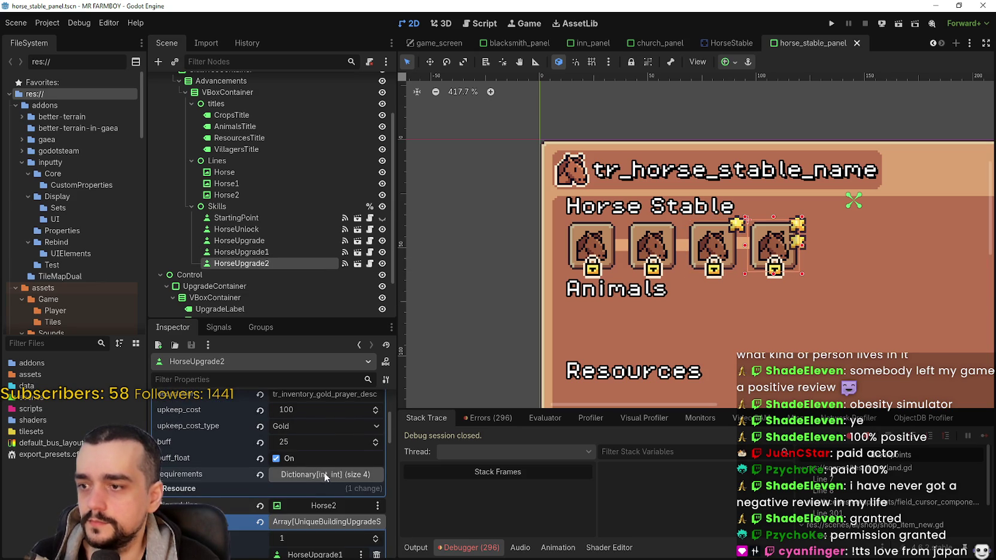
Step: Expand HorseUpgrade2's requirements and delete Pumpkin White 2, Gold and Onion Red 2
{"action": "left_click", "coordinate": [323, 473]}
{"action": "left_click", "coordinate": [321, 453]}
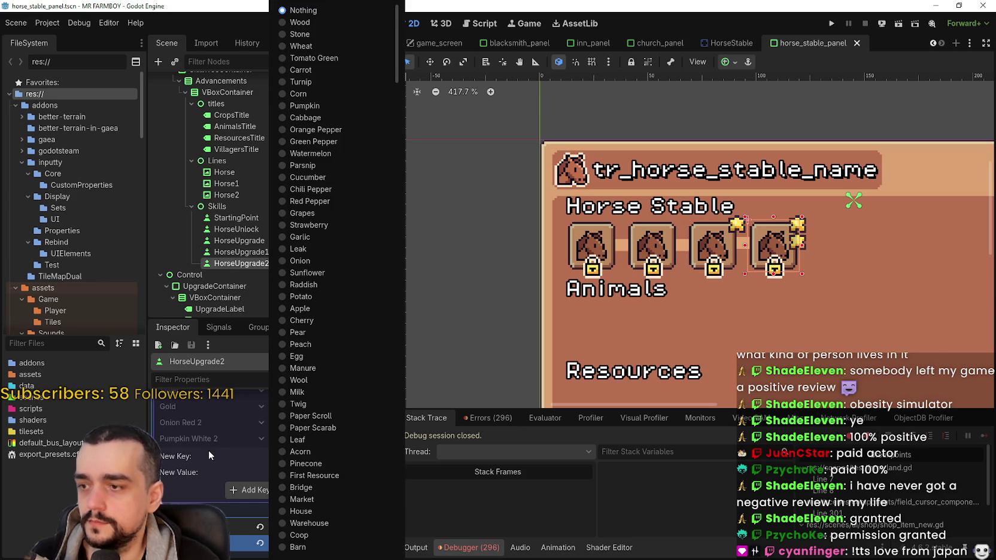
{"action": "left_click", "coordinate": [207, 455]}
{"action": "left_click", "coordinate": [375, 440]}
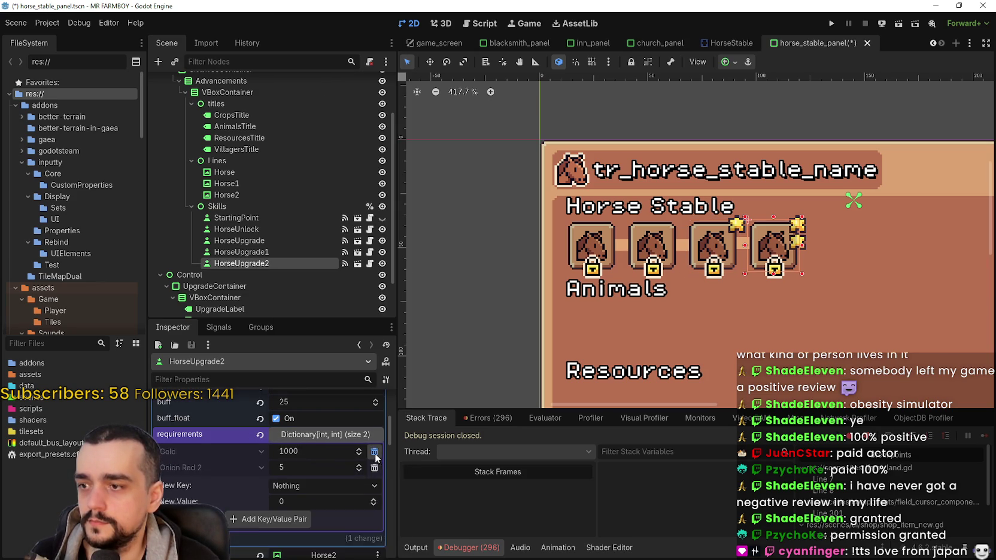
{"action": "left_click", "coordinate": [375, 452]}
{"action": "left_click", "coordinate": [373, 453]}
Step: Add a Peach requirement with value 50
{"action": "left_click", "coordinate": [333, 453]}
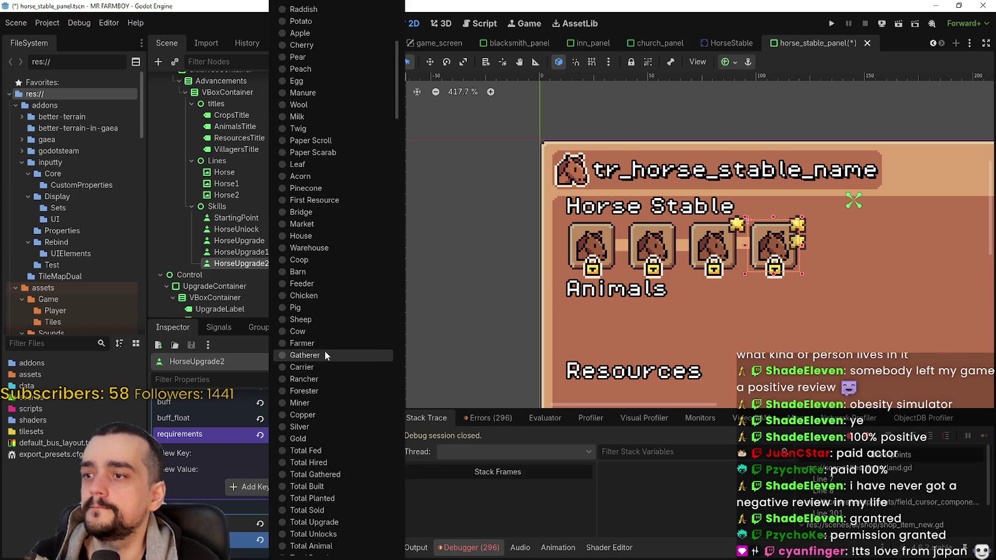
{"action": "scroll", "coordinate": [324, 350], "scroll_direction": "up", "scroll_amount": 1}
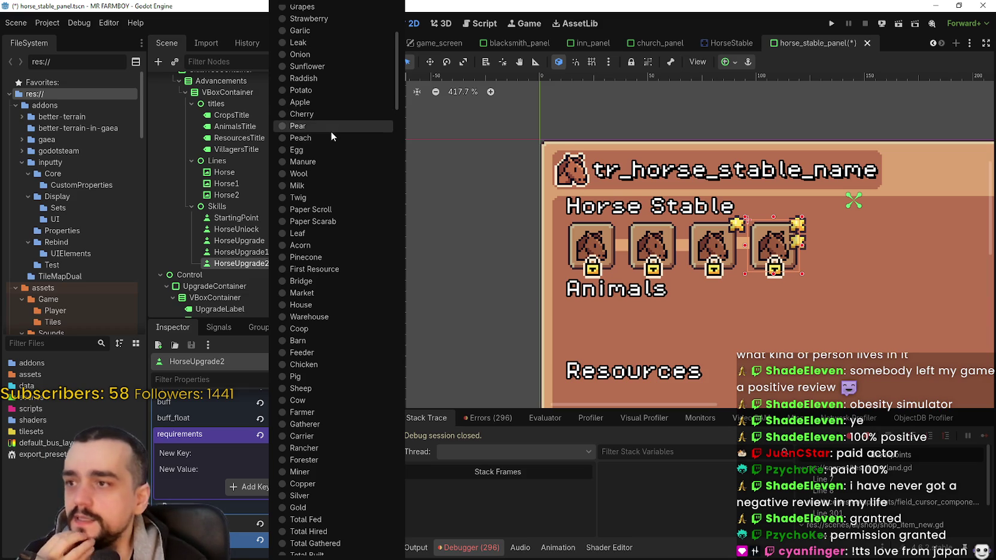
{"action": "left_click", "coordinate": [332, 138]}
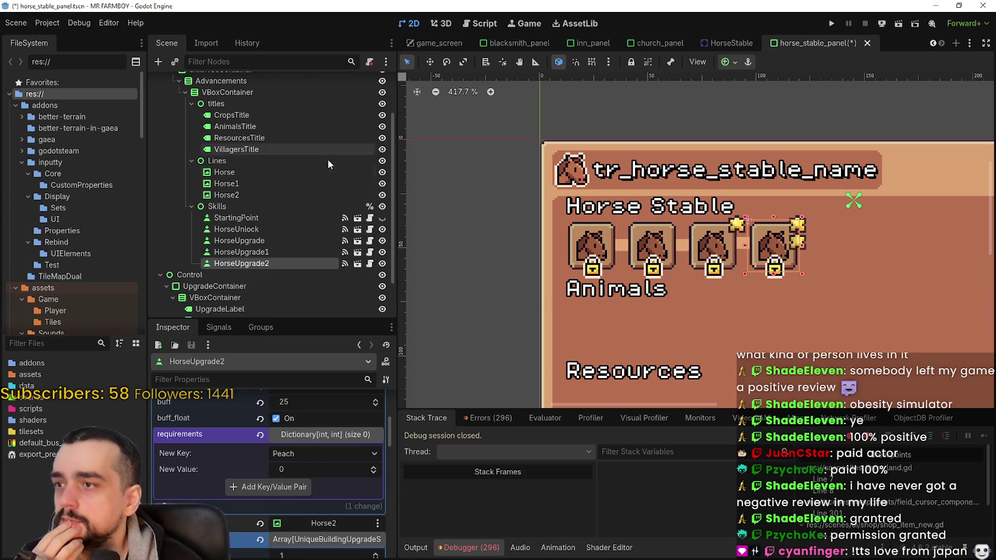
{"action": "type", "text": "50"}
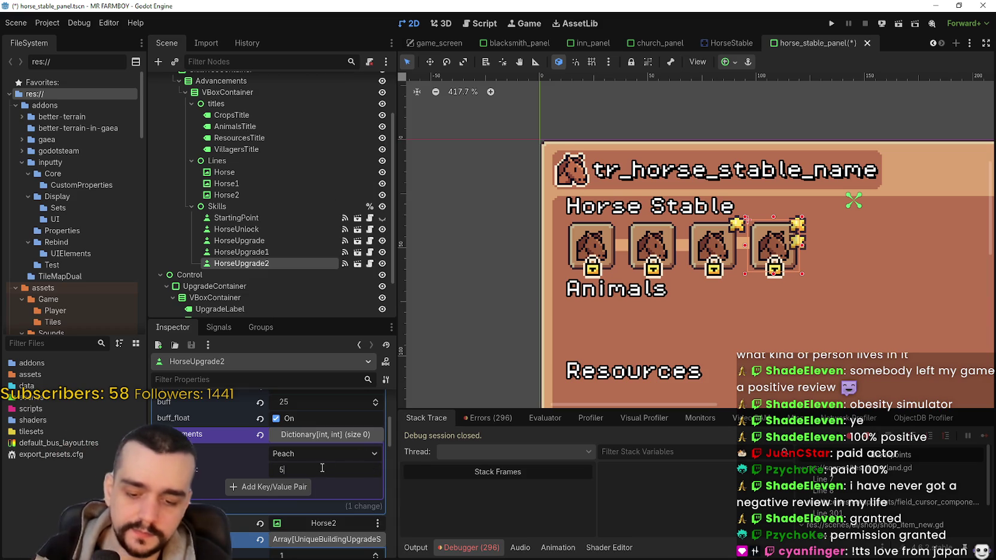
{"action": "left_click", "coordinate": [272, 487]}
{"action": "scroll", "coordinate": [620, 255], "scroll_direction": "down", "scroll_amount": 2}
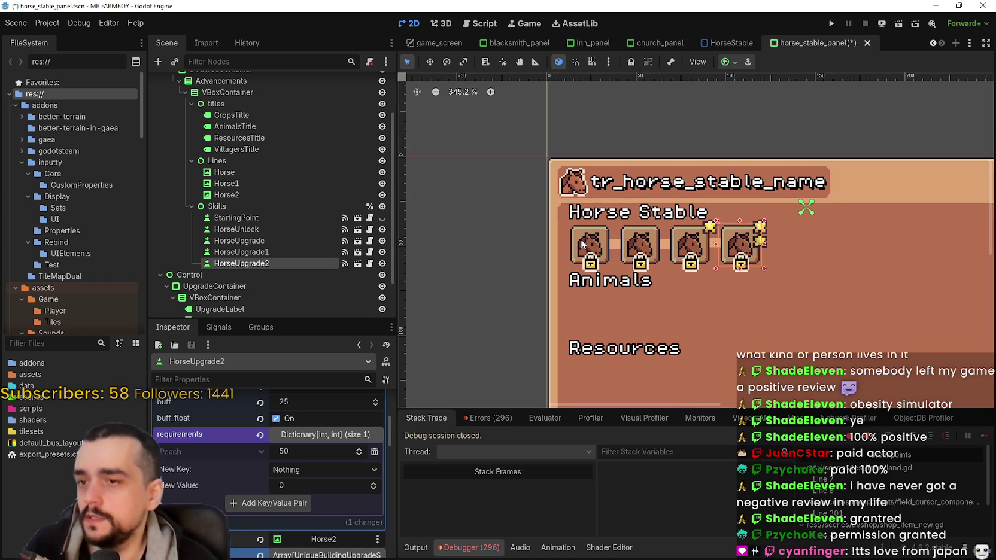
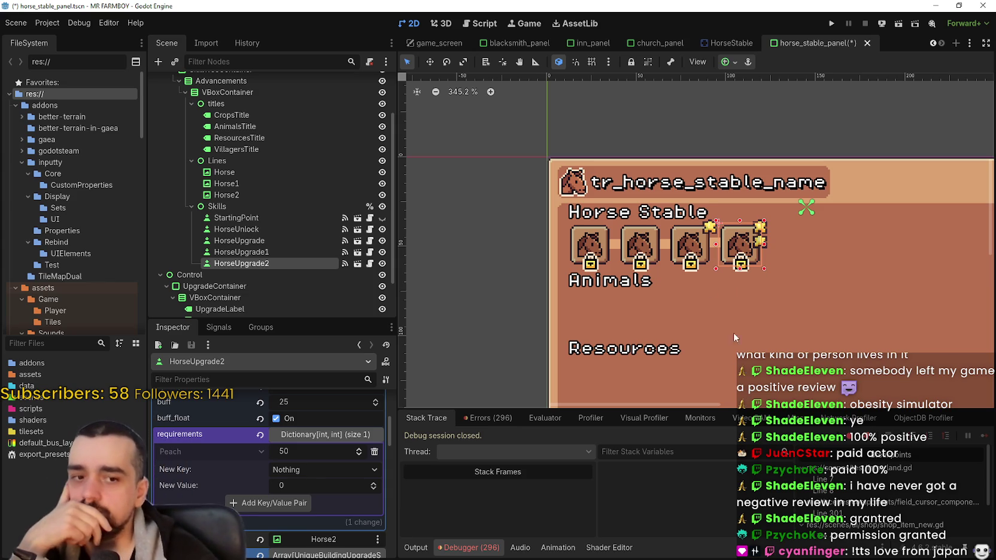
Step: Change HorseUpgrade2's adv_item from Gold Crops Prayer to Horse Requests in the Inspector
{"action": "scroll", "coordinate": [682, 310], "scroll_direction": "up", "scroll_amount": 5}
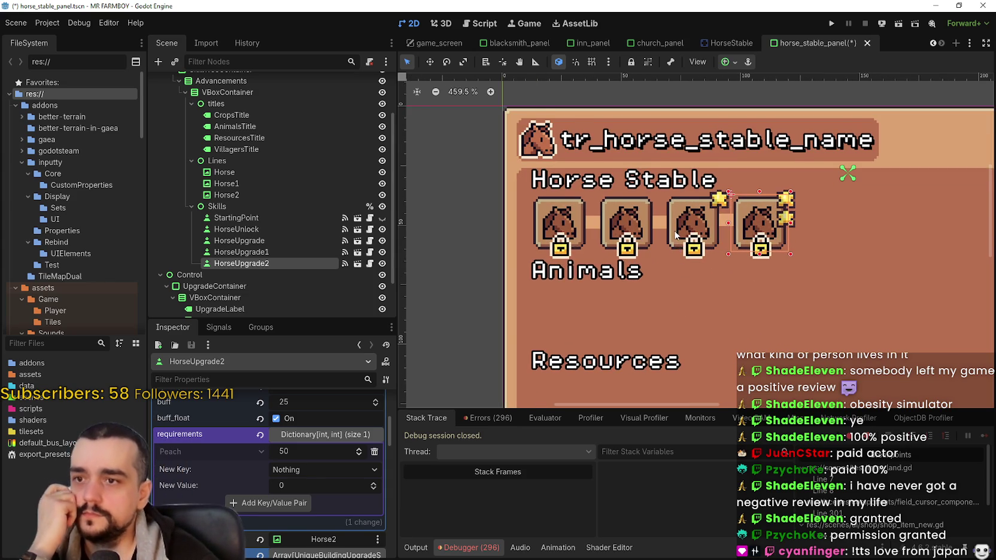
{"action": "scroll", "coordinate": [720, 323], "scroll_direction": "down", "scroll_amount": 1}
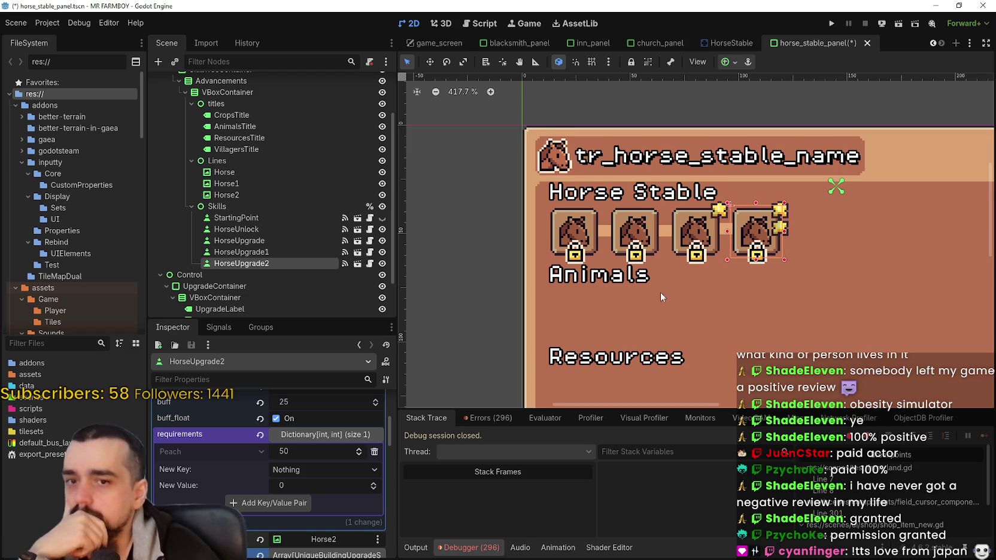
{"action": "scroll", "coordinate": [660, 292], "scroll_direction": "right", "scroll_amount": 1}
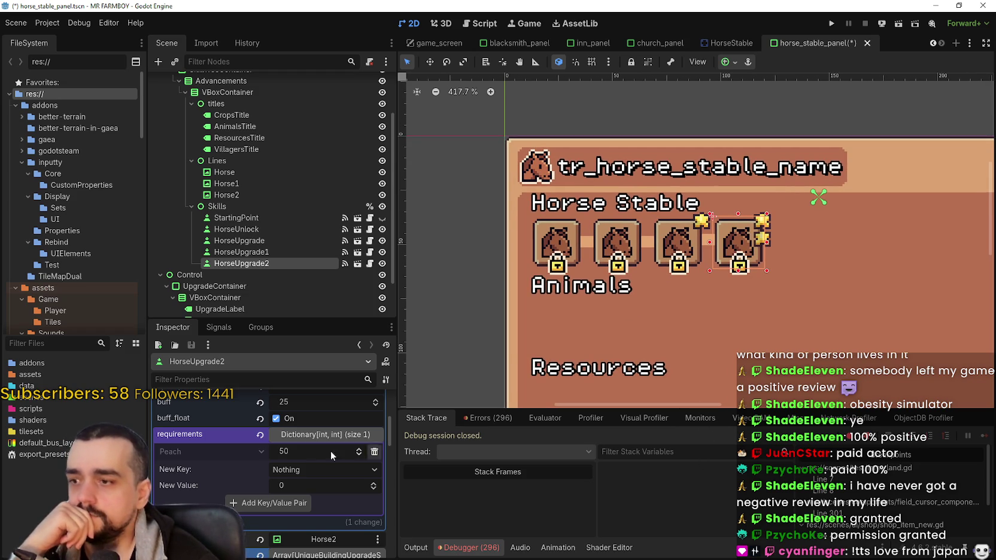
{"action": "scroll", "coordinate": [304, 479], "scroll_direction": "down", "scroll_amount": 5}
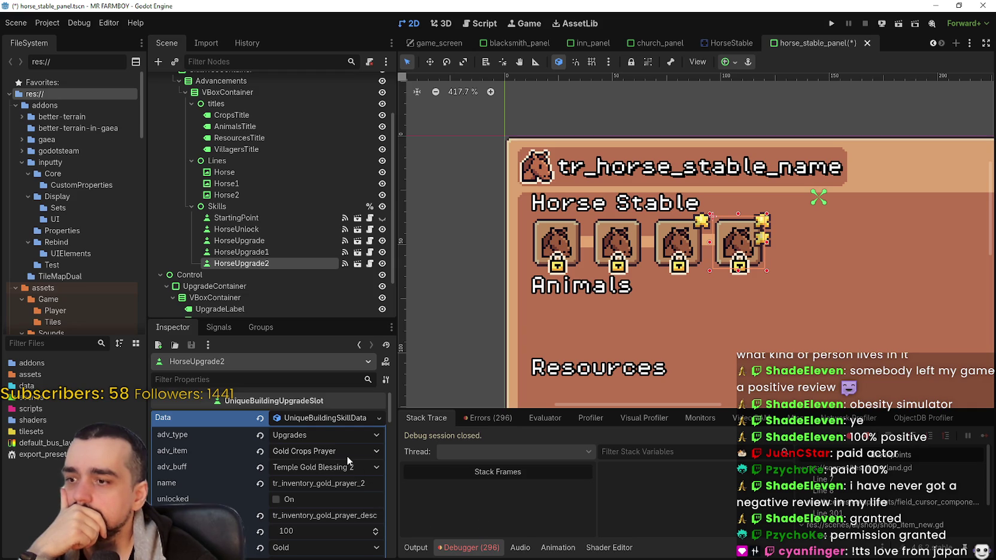
{"action": "left_click", "coordinate": [347, 454]}
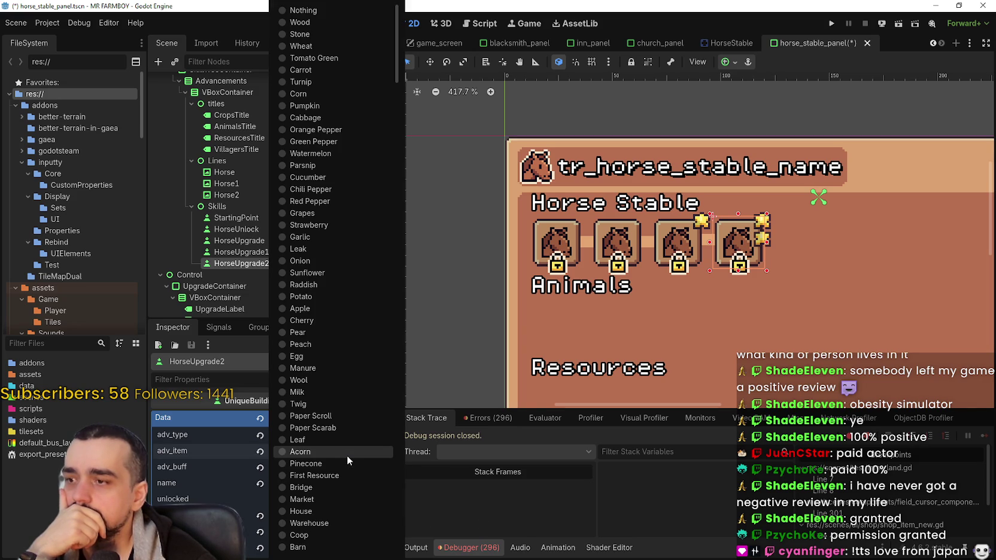
{"action": "scroll", "coordinate": [355, 383], "scroll_direction": "down", "scroll_amount": 3}
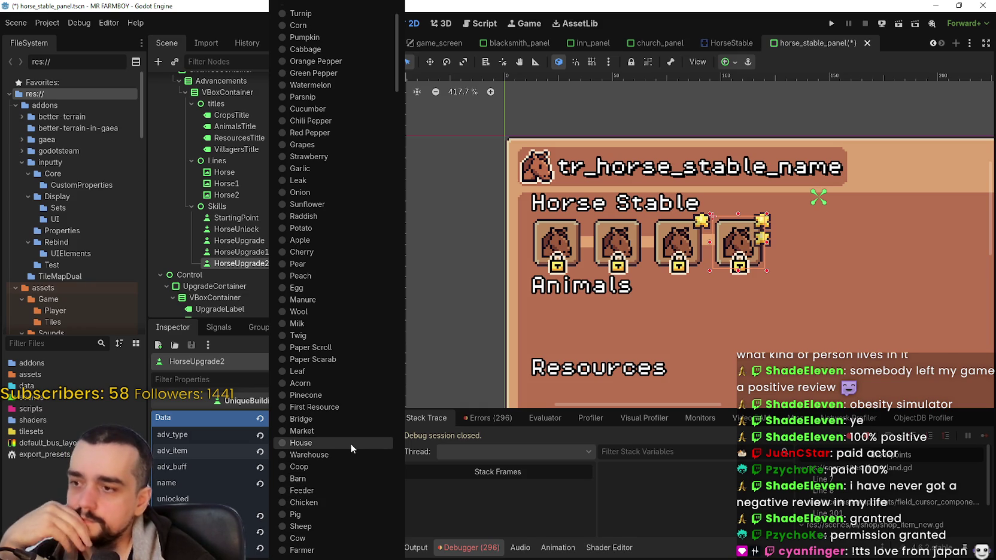
{"action": "scroll", "coordinate": [350, 442], "scroll_direction": "down", "scroll_amount": 7}
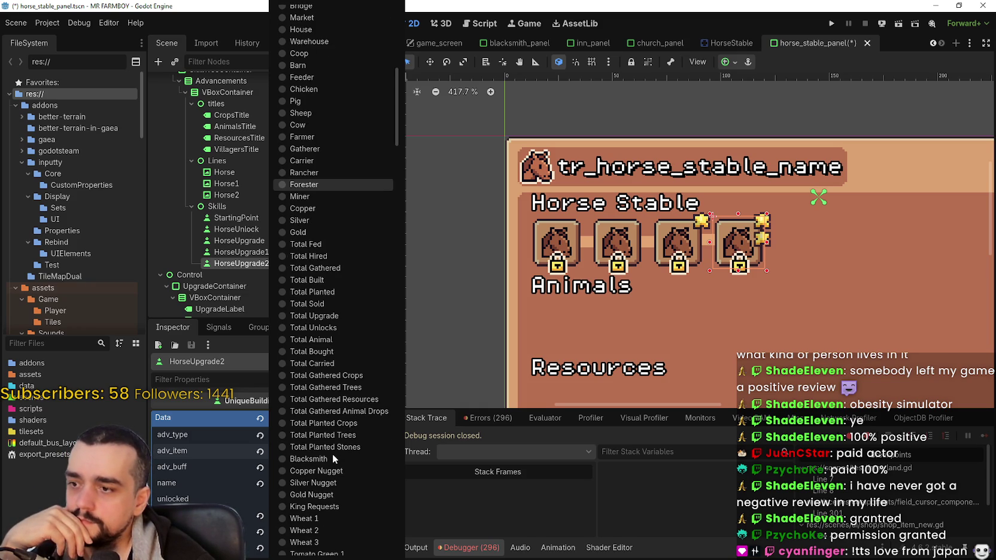
{"action": "scroll", "coordinate": [333, 453], "scroll_direction": "down", "scroll_amount": 6}
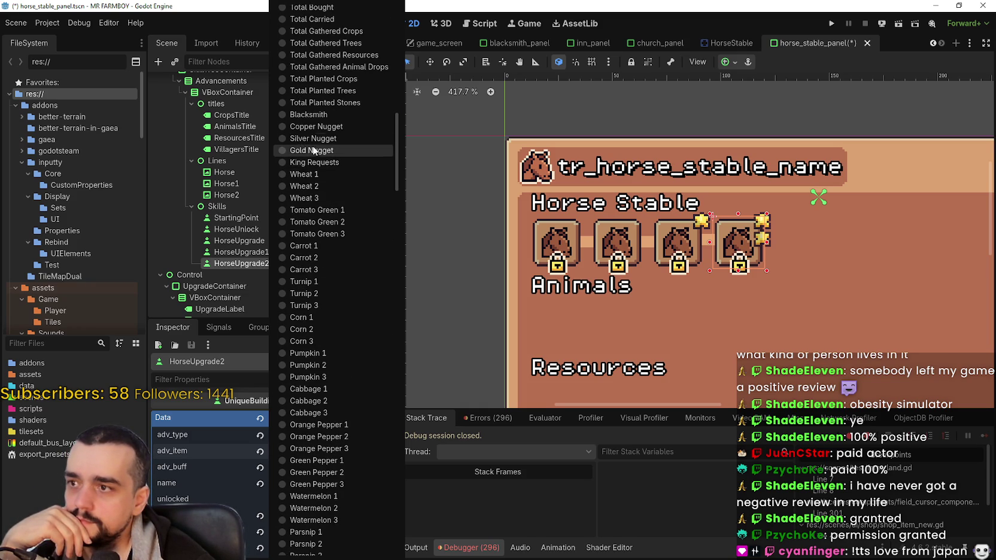
{"action": "scroll", "coordinate": [361, 448], "scroll_direction": "down", "scroll_amount": 5}
{"action": "scroll", "coordinate": [360, 435], "scroll_direction": "down", "scroll_amount": 4}
{"action": "scroll", "coordinate": [330, 208], "scroll_direction": "down", "scroll_amount": 3}
{"action": "scroll", "coordinate": [331, 207], "scroll_direction": "down", "scroll_amount": 7}
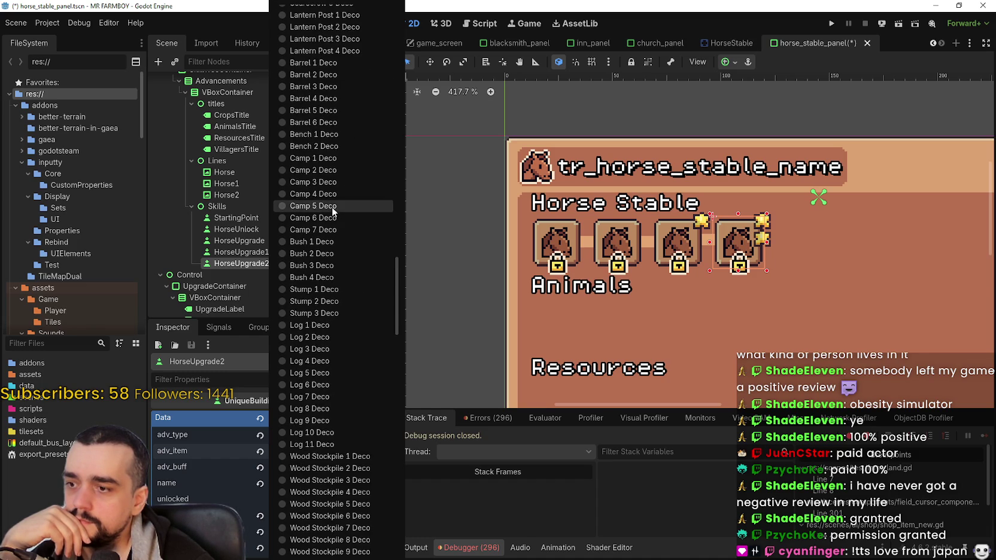
{"action": "scroll", "coordinate": [331, 206], "scroll_direction": "down", "scroll_amount": 5}
{"action": "scroll", "coordinate": [321, 364], "scroll_direction": "down", "scroll_amount": 4}
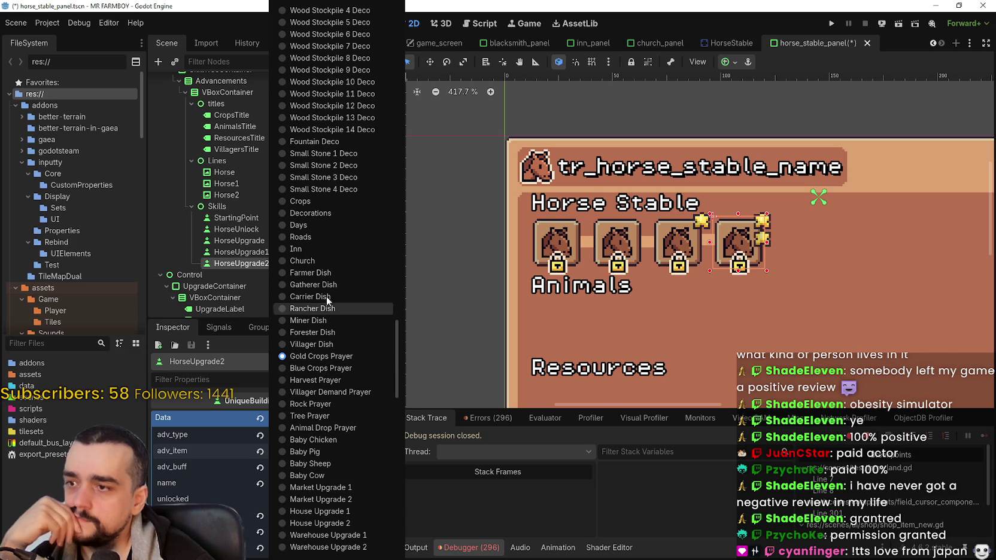
{"action": "scroll", "coordinate": [326, 449], "scroll_direction": "down", "scroll_amount": 1}
{"action": "scroll", "coordinate": [325, 445], "scroll_direction": "down", "scroll_amount": 3}
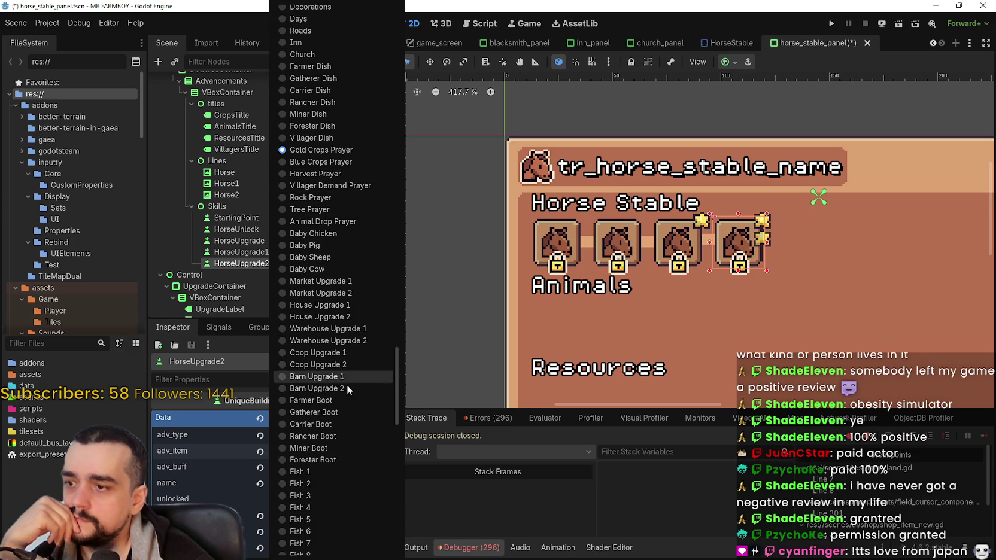
{"action": "scroll", "coordinate": [345, 459], "scroll_direction": "down", "scroll_amount": 5}
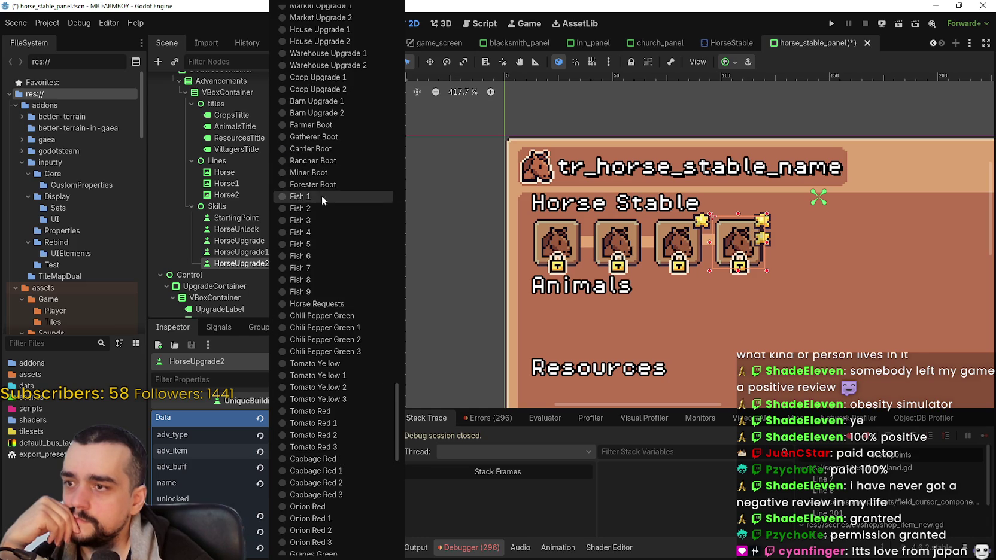
{"action": "left_click", "coordinate": [334, 304]}
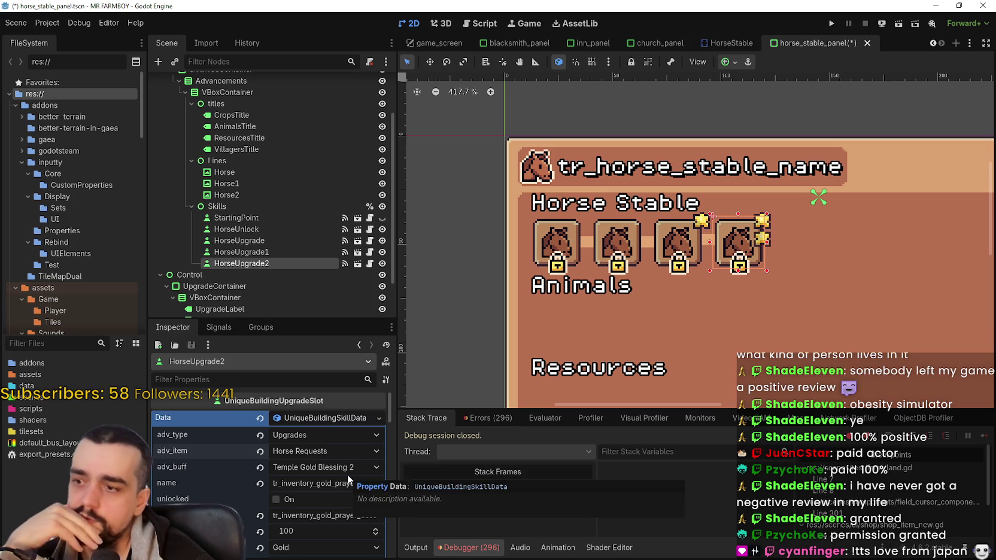
{"action": "left_click", "coordinate": [371, 467]}
{"action": "scroll", "coordinate": [371, 466], "scroll_direction": "down", "scroll_amount": 4}
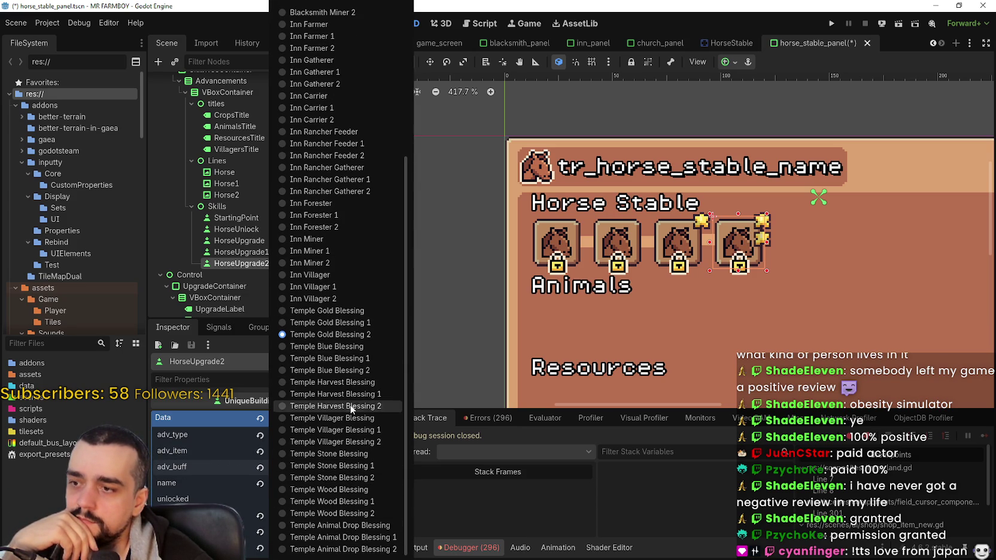
{"action": "left_click", "coordinate": [673, 550]}
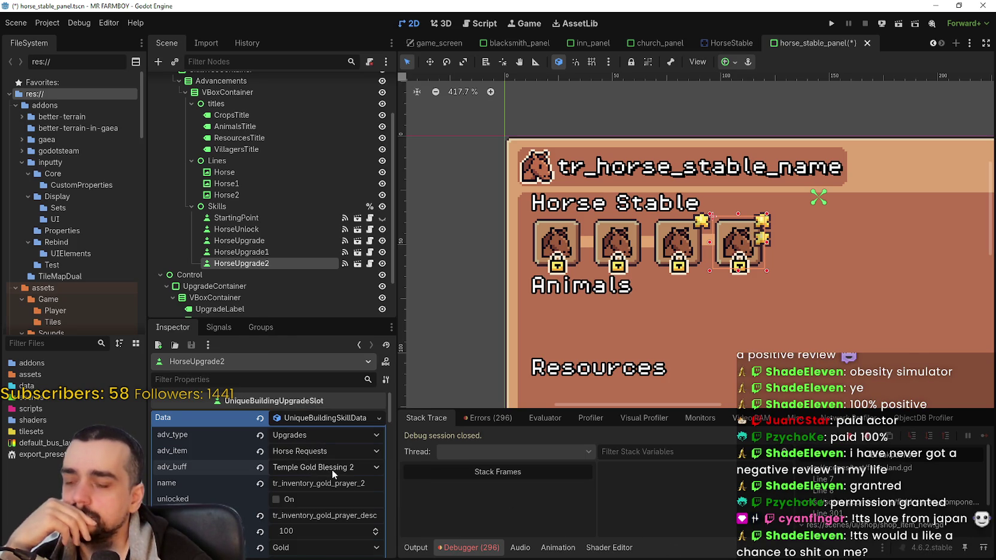
{"action": "left_click", "coordinate": [336, 453]}
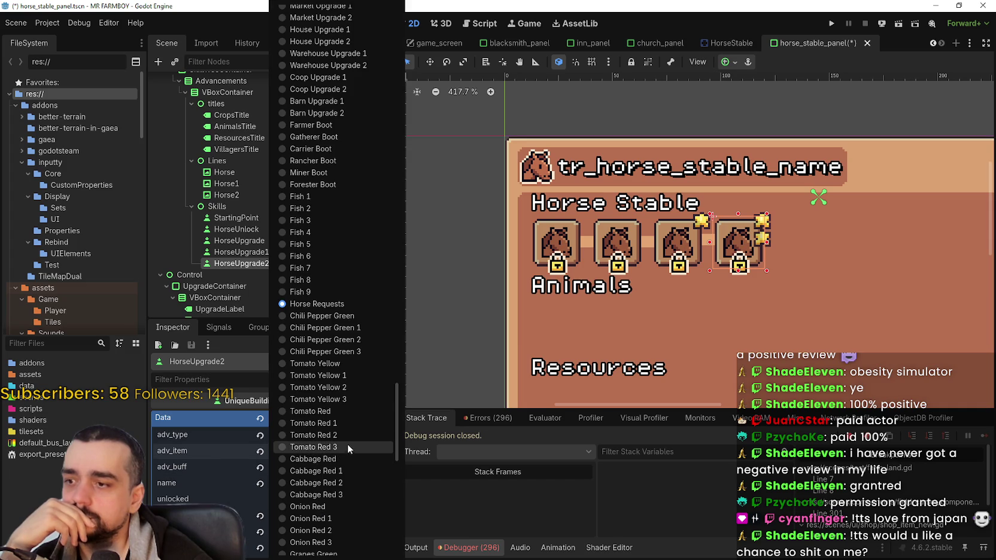
{"action": "scroll", "coordinate": [344, 341], "scroll_direction": "down", "scroll_amount": 10}
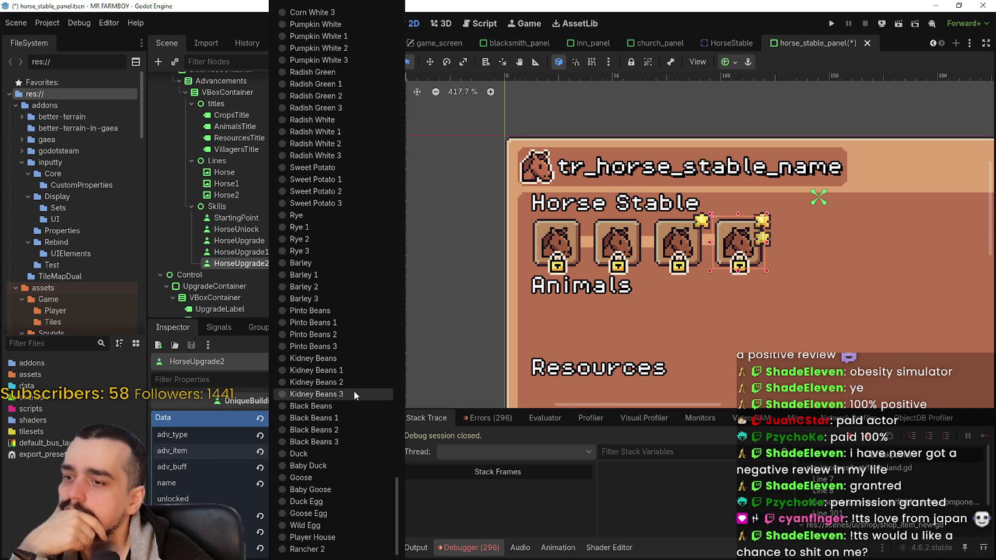
{"action": "scroll", "coordinate": [355, 391], "scroll_direction": "up", "scroll_amount": 10}
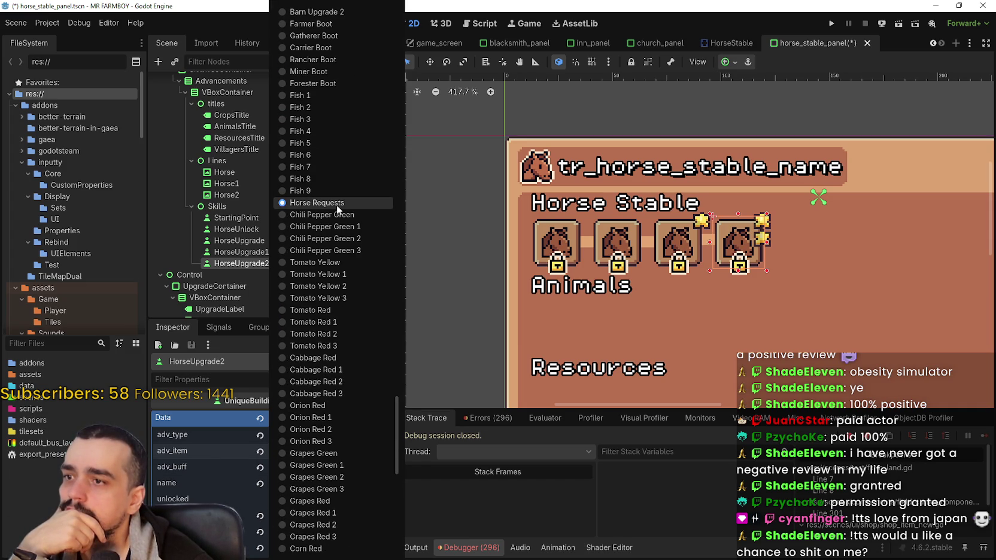
{"action": "left_click", "coordinate": [336, 205]}
{"action": "scroll", "coordinate": [605, 304], "scroll_direction": "down", "scroll_amount": 1}
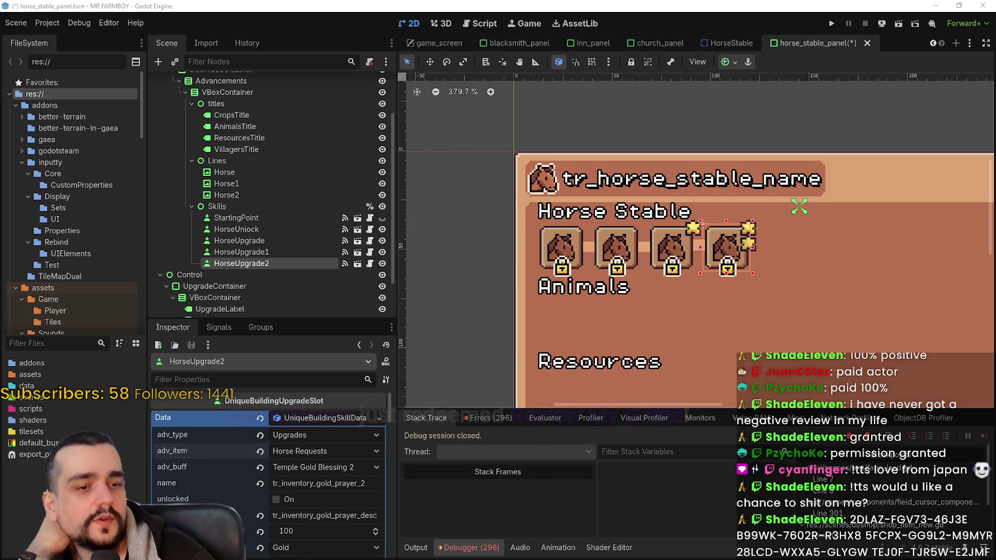
{"action": "key", "text": "alt+Tab"}
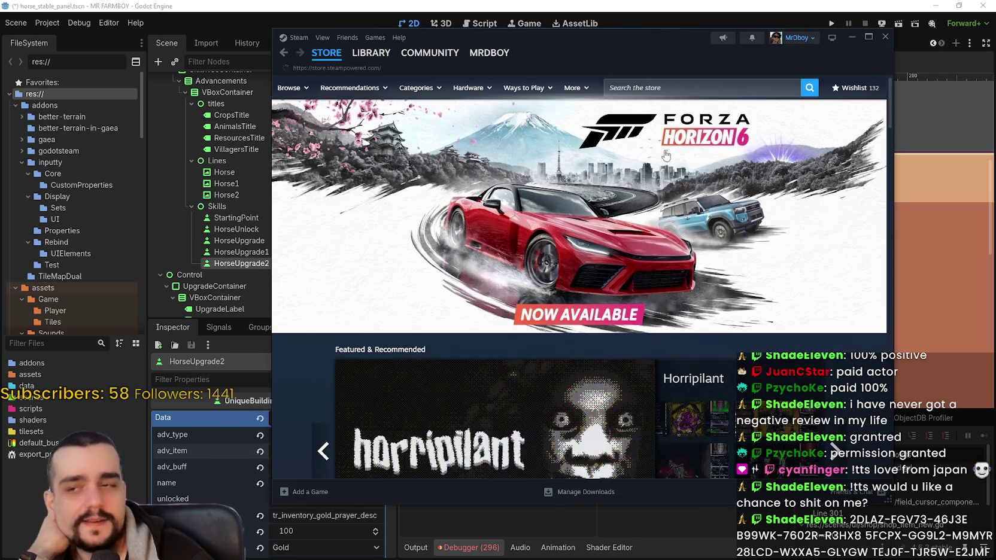
Step: Open Activate a Product on Steam and submit the first pasted product code
{"action": "left_click", "coordinate": [375, 37]}
{"action": "left_click", "coordinate": [386, 73]}
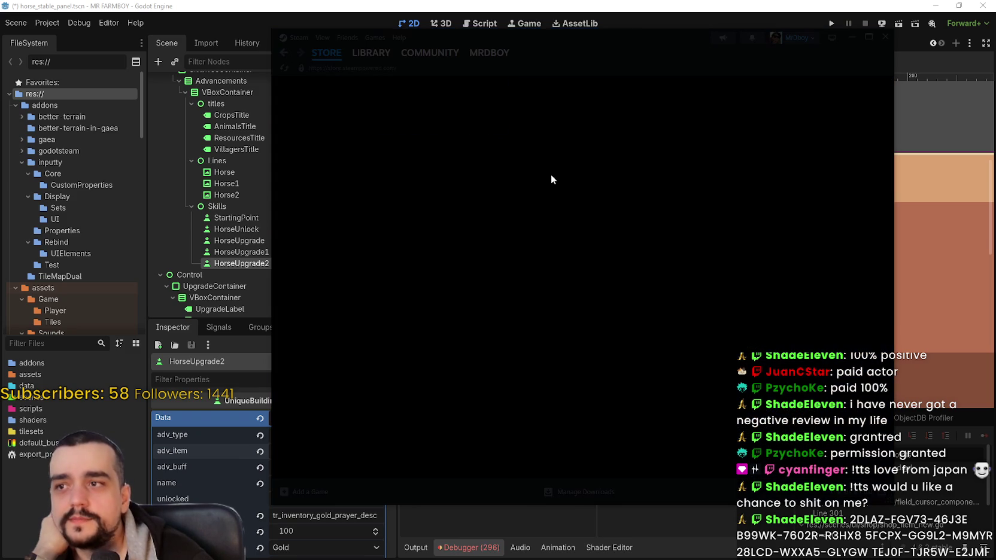
{"action": "right_click", "coordinate": [524, 306]}
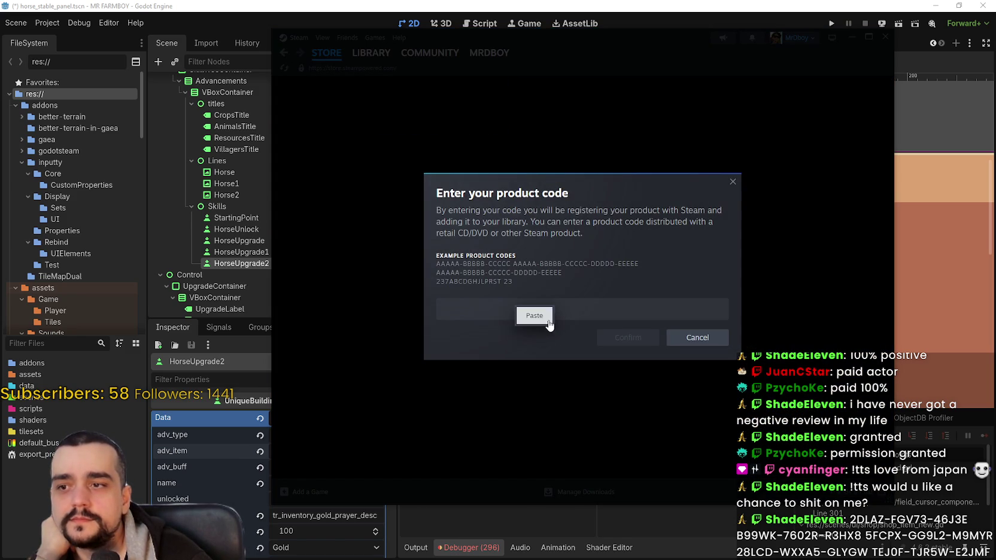
{"action": "left_click", "coordinate": [535, 316]}
{"action": "left_click", "coordinate": [628, 337]}
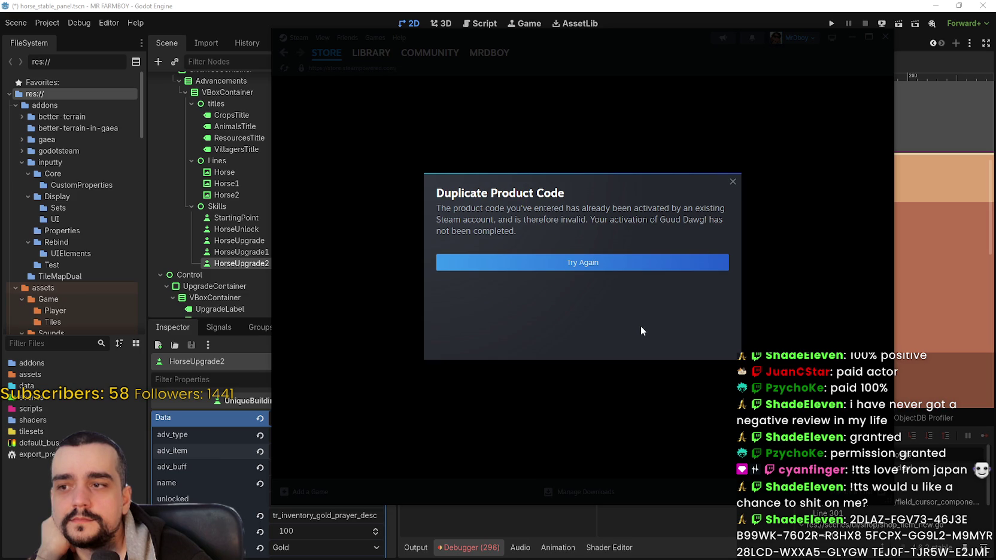
Step: After duplicate-code errors, try two more pasted product codes
{"action": "left_click", "coordinate": [597, 267]}
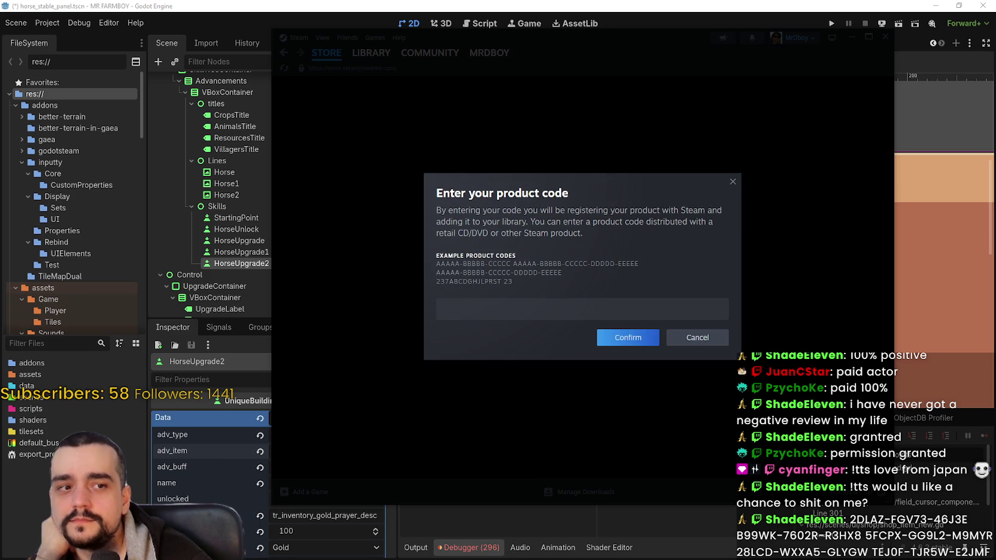
{"action": "right_click", "coordinate": [552, 309]}
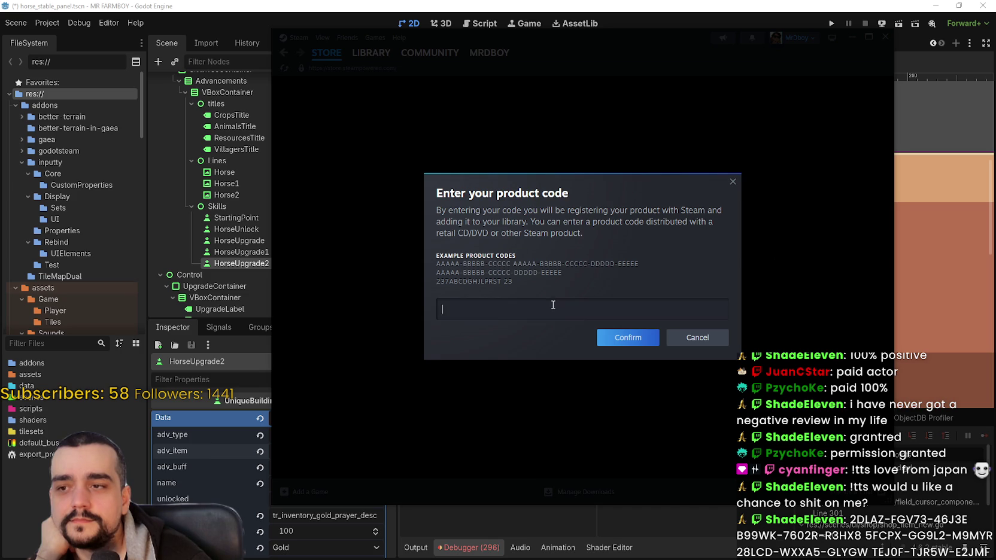
{"action": "left_click", "coordinate": [573, 319]}
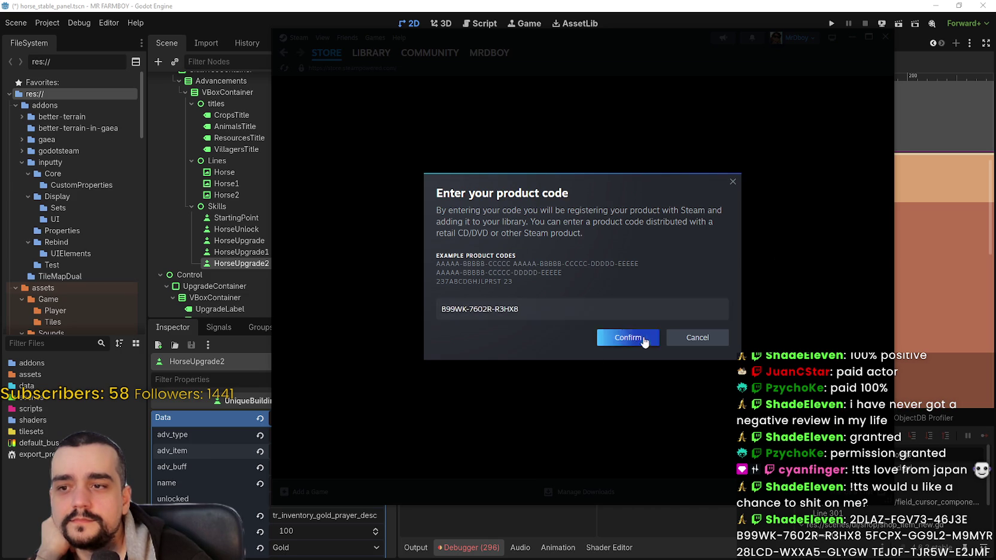
{"action": "left_click", "coordinate": [643, 337]}
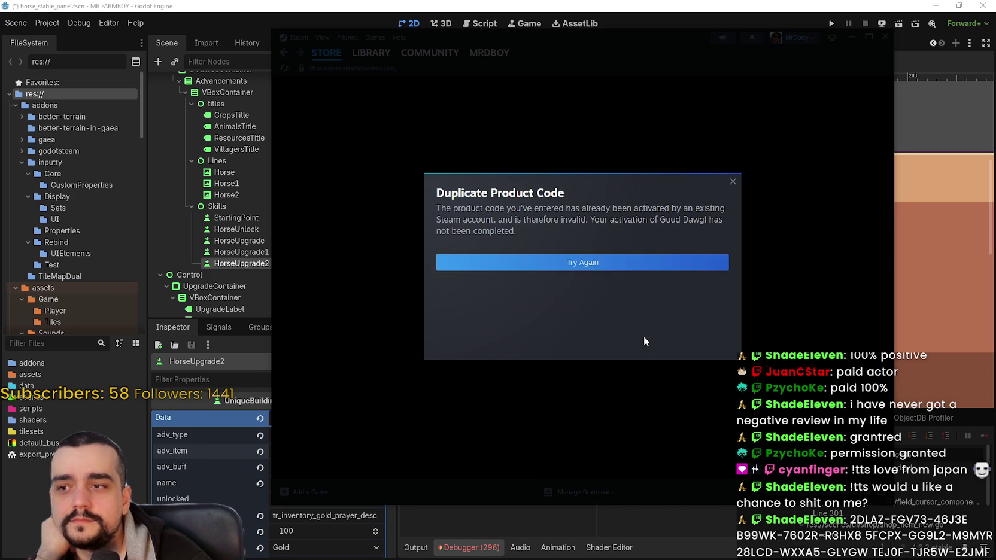
{"action": "left_click", "coordinate": [626, 264]}
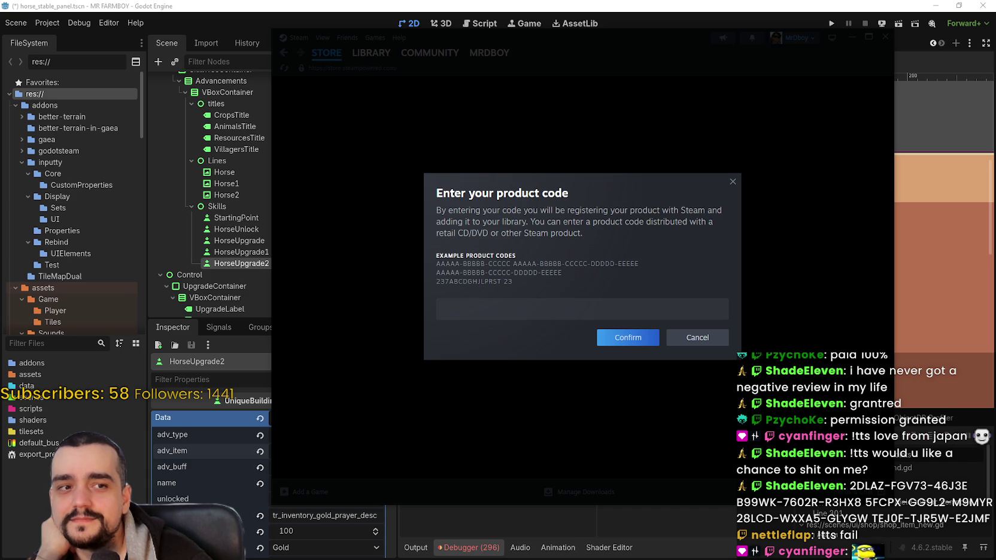
{"action": "right_click", "coordinate": [526, 317]}
{"action": "left_click", "coordinate": [544, 326]}
{"action": "left_click", "coordinate": [628, 337]}
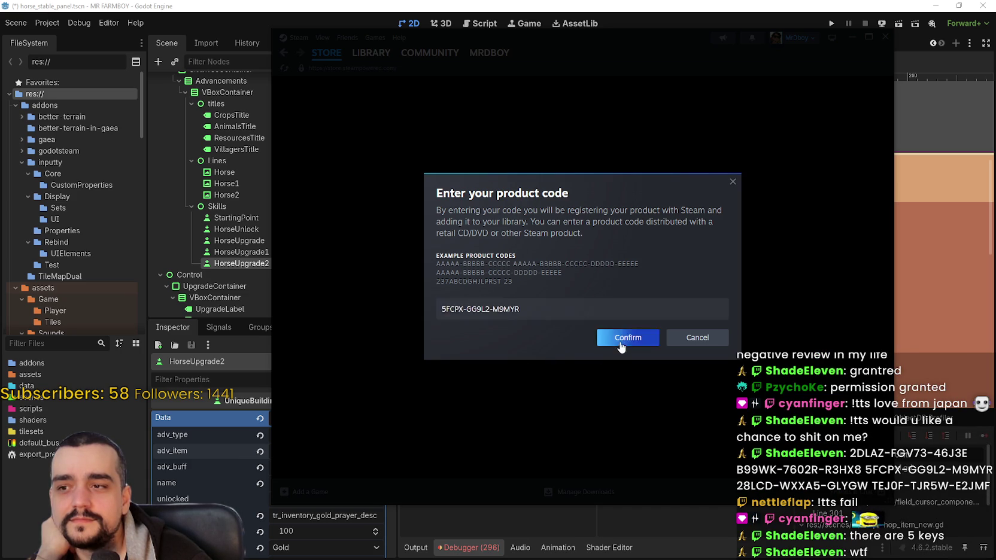
Step: Keep retrying pasted codes until Guud Dawg! activates successfully, then dismiss the success message
{"action": "left_click", "coordinate": [620, 262]}
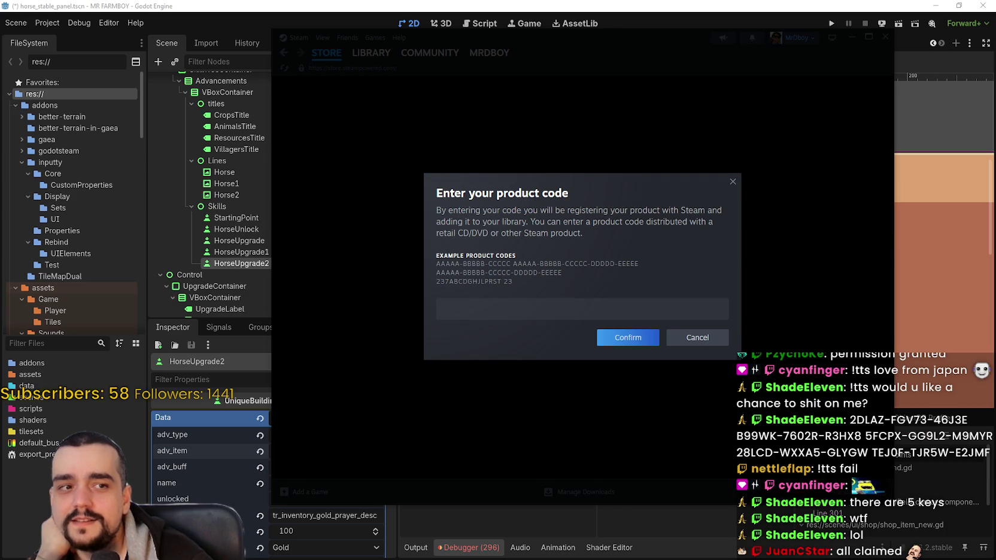
{"action": "right_click", "coordinate": [576, 303]}
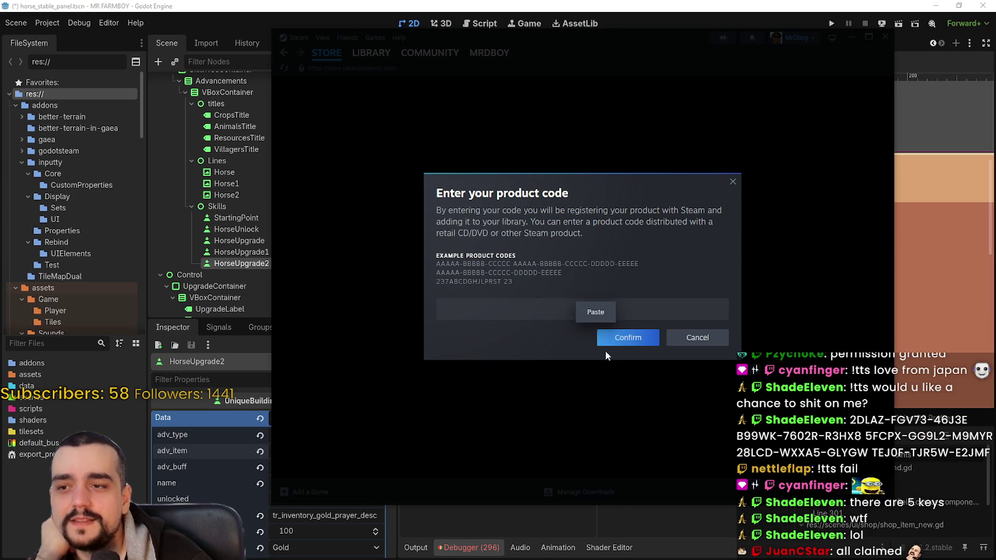
{"action": "left_click", "coordinate": [595, 312]}
{"action": "left_click", "coordinate": [629, 338]}
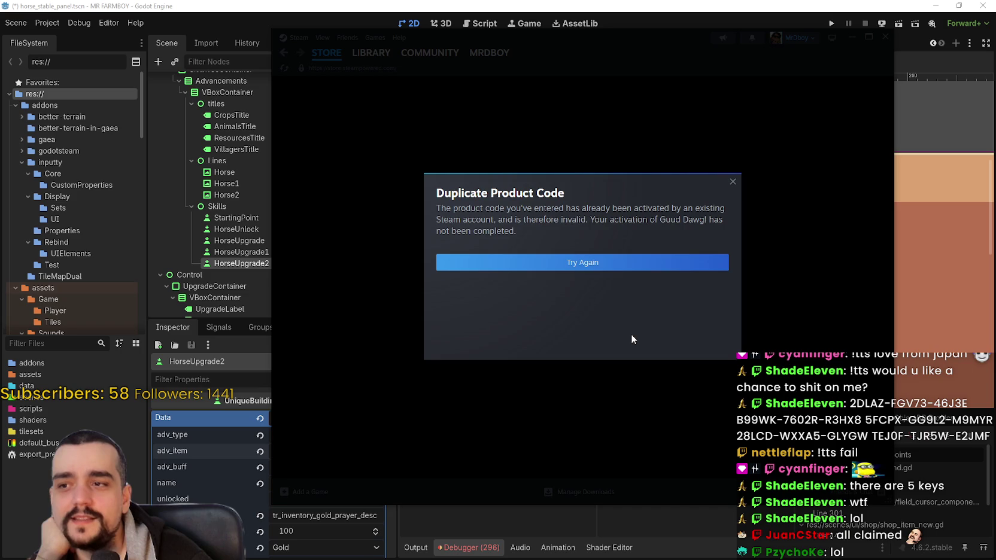
{"action": "left_click", "coordinate": [622, 264]}
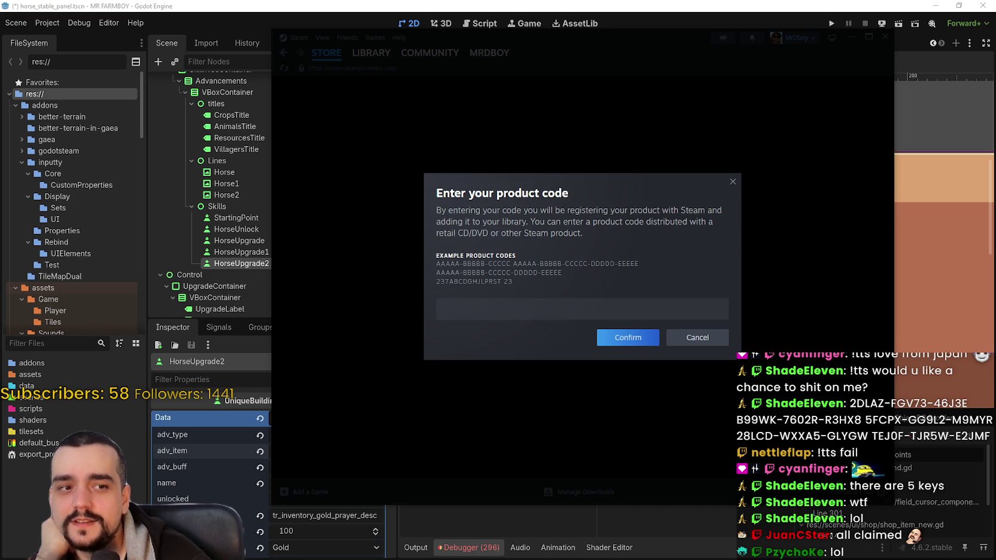
{"action": "left_click", "coordinate": [561, 305]}
{"action": "right_click", "coordinate": [563, 306]}
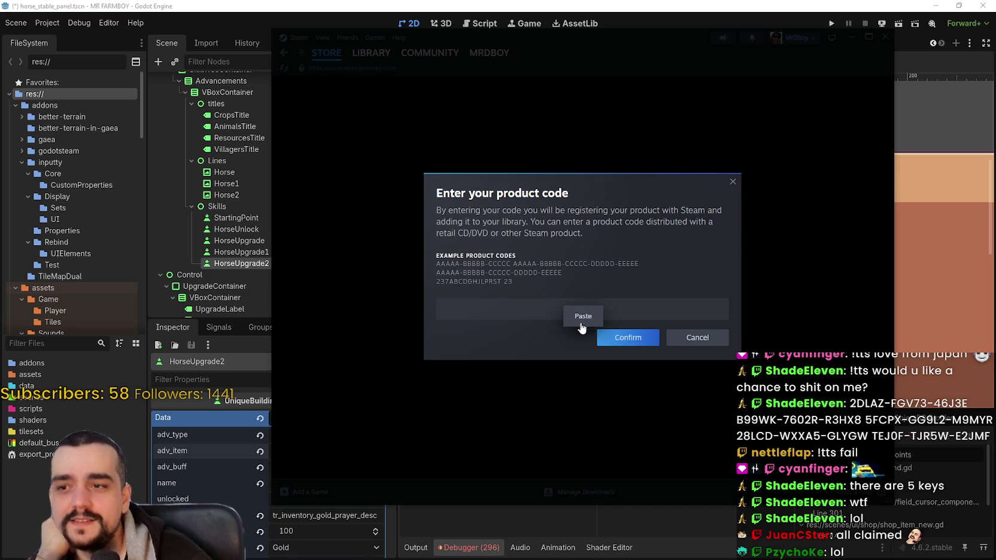
{"action": "left_click", "coordinate": [582, 316]}
{"action": "left_click", "coordinate": [610, 335]}
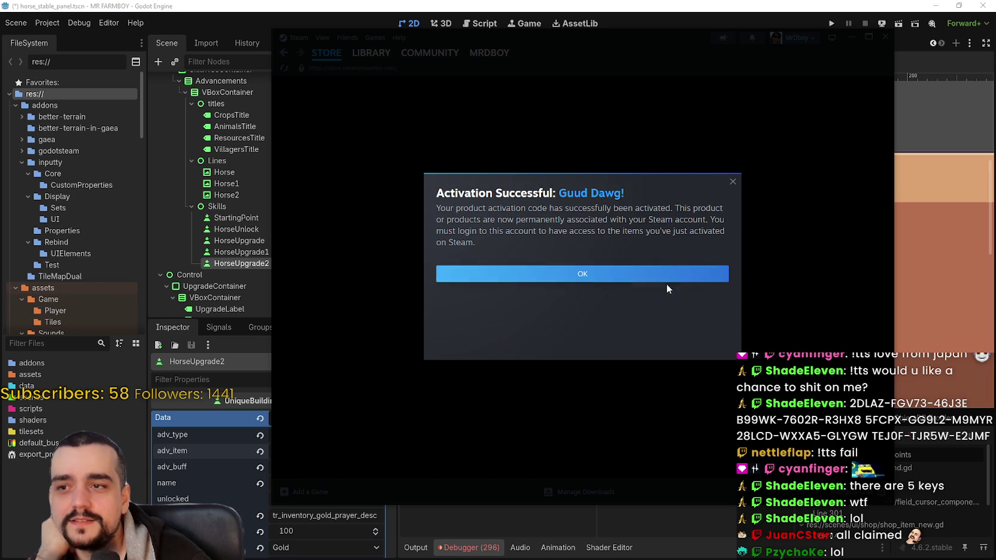
{"action": "left_click", "coordinate": [604, 278]}
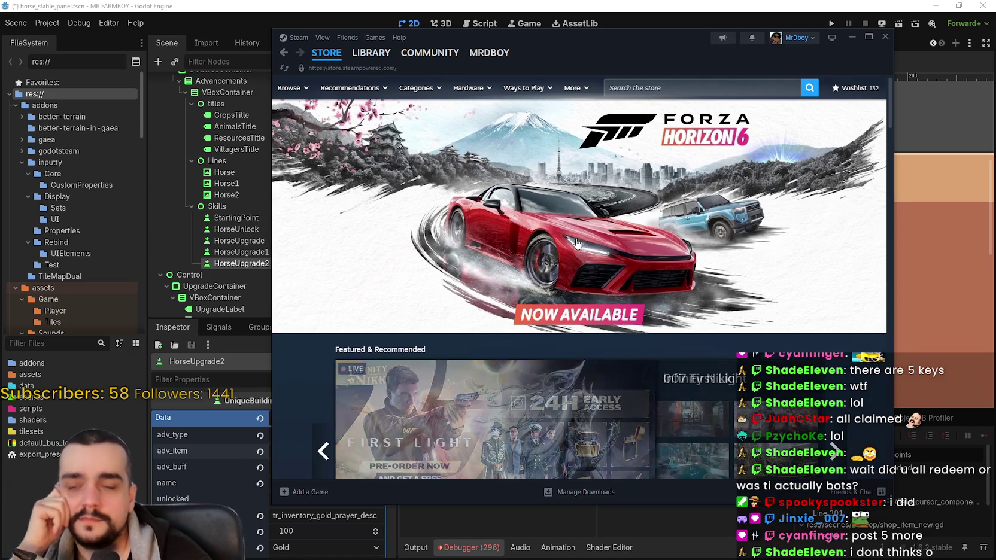
Step: Return to the Steam store front, headlined by Forza Horizon 6
{"action": "mouse_move", "coordinate": [414, 54]}
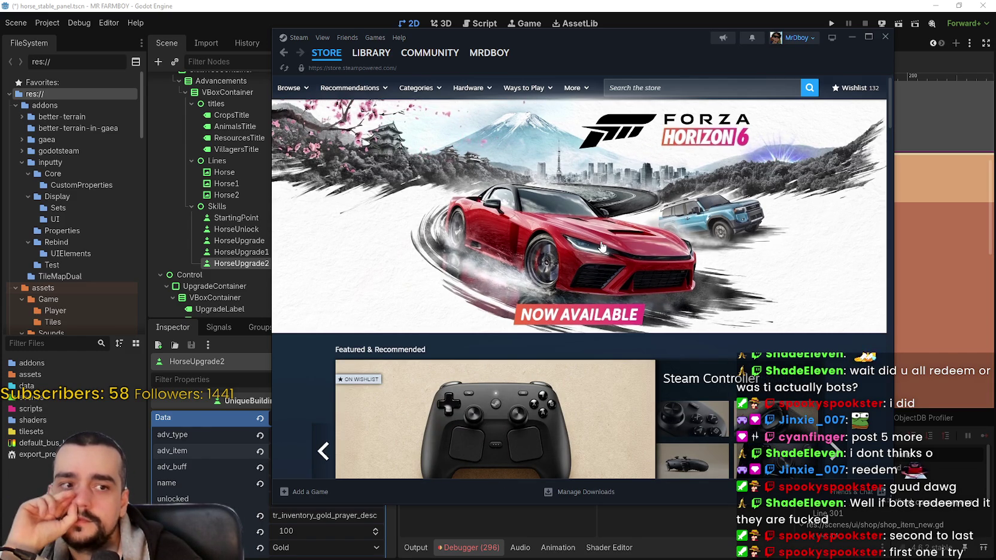
Step: Search the library for 'da', select Guud Dawg! and go to its store page
{"action": "left_click", "coordinate": [380, 55]}
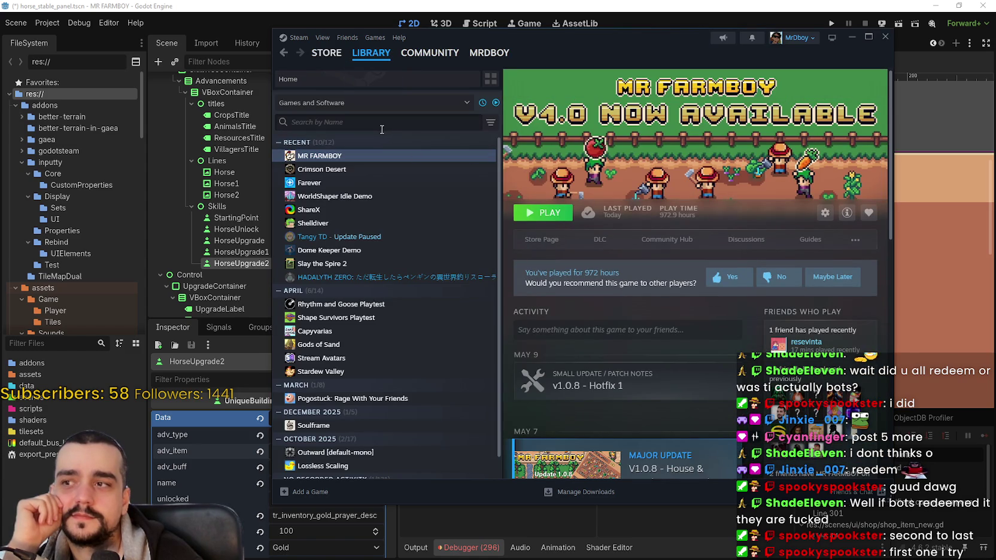
{"action": "type", "text": "da"}
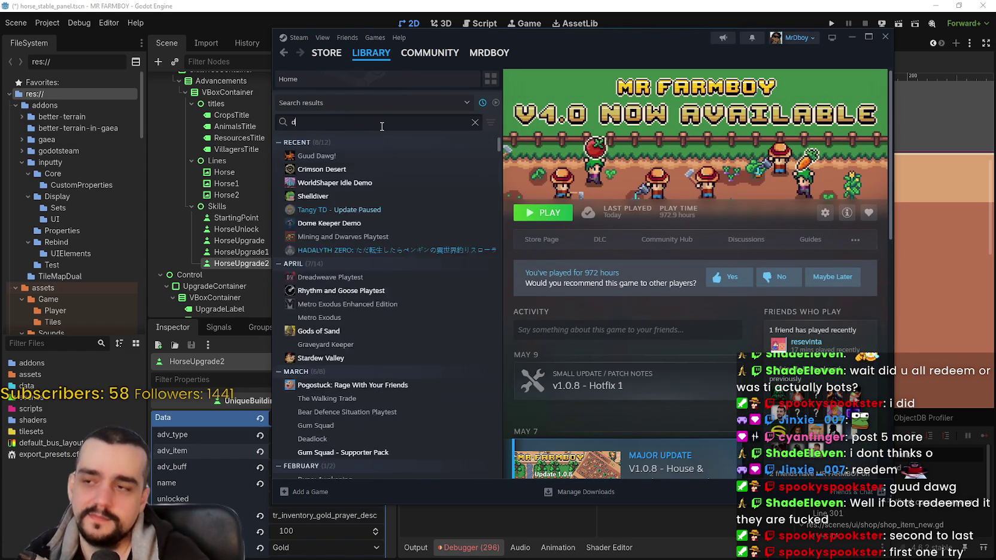
{"action": "left_click", "coordinate": [377, 156]}
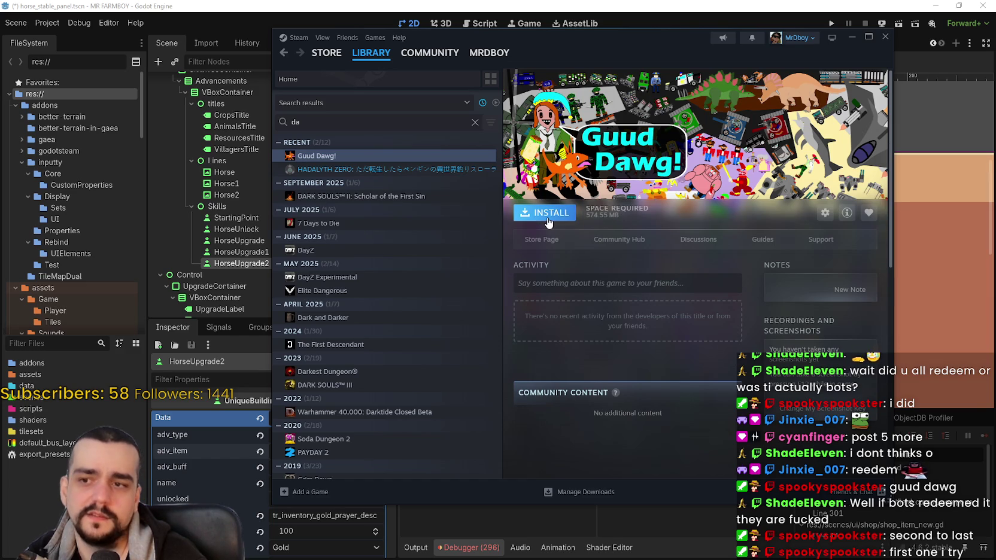
{"action": "left_click", "coordinate": [548, 238]}
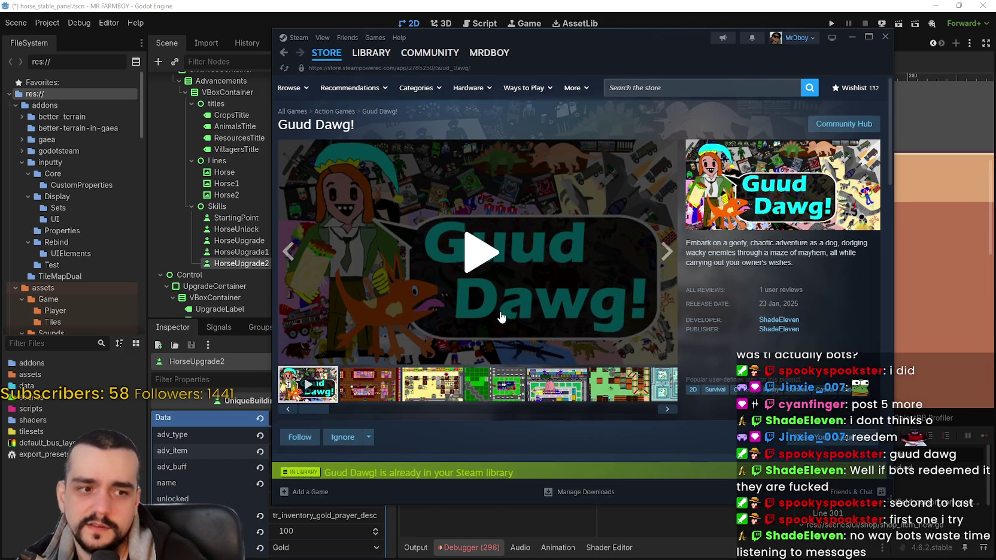
{"action": "scroll", "coordinate": [481, 358], "scroll_direction": "down", "scroll_amount": 2}
{"action": "left_click", "coordinate": [386, 296]}
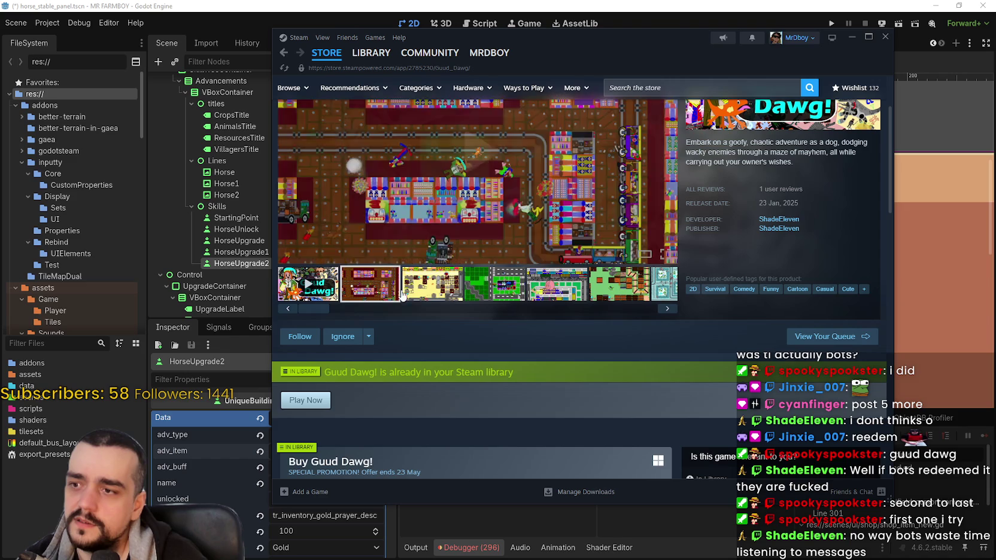
{"action": "left_click", "coordinate": [423, 296]}
{"action": "left_click", "coordinate": [525, 288]}
{"action": "left_click", "coordinate": [525, 287]}
{"action": "left_click", "coordinate": [525, 289]}
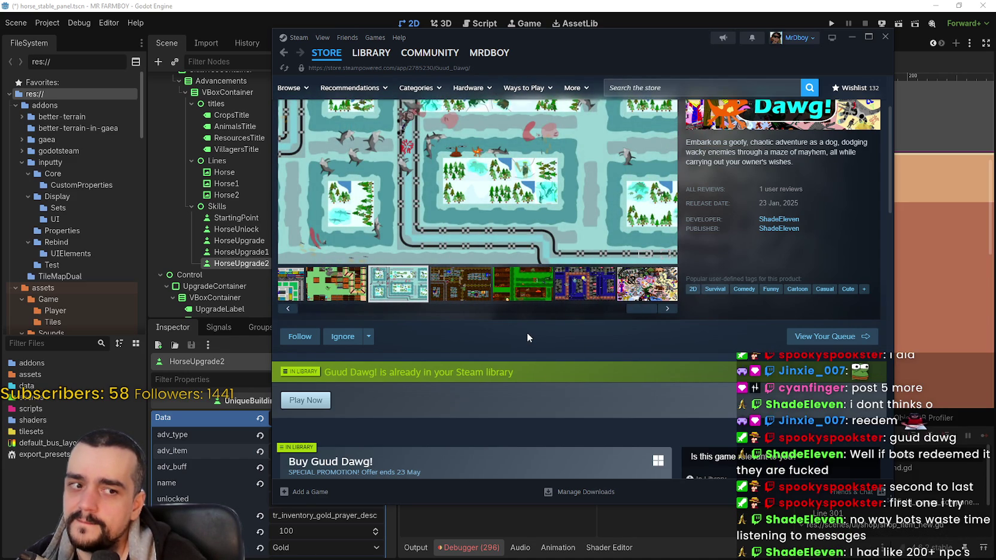
{"action": "scroll", "coordinate": [520, 324], "scroll_direction": "down", "scroll_amount": 5}
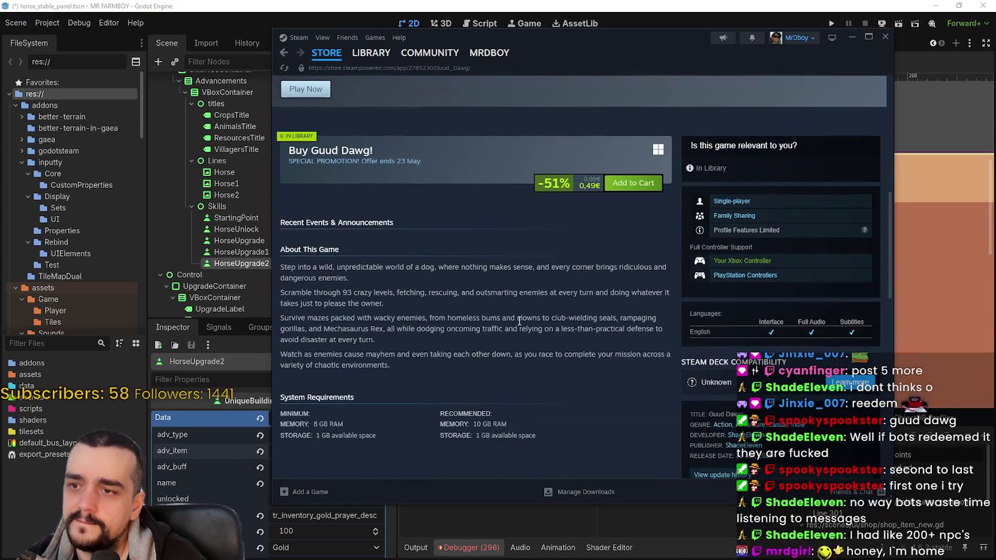
{"action": "scroll", "coordinate": [519, 321], "scroll_direction": "down", "scroll_amount": 2}
{"action": "scroll", "coordinate": [519, 323], "scroll_direction": "up", "scroll_amount": 4}
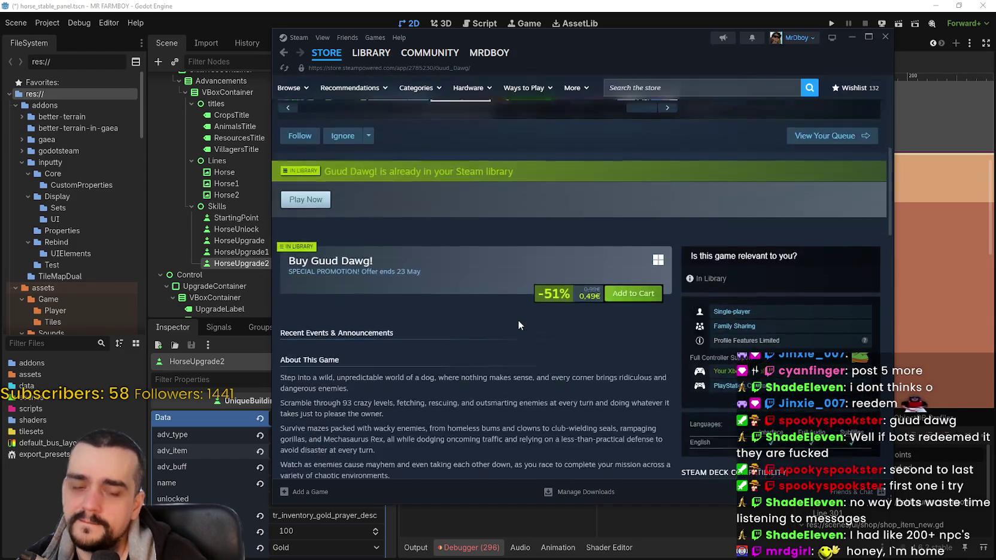
{"action": "scroll", "coordinate": [518, 325], "scroll_direction": "up", "scroll_amount": 5}
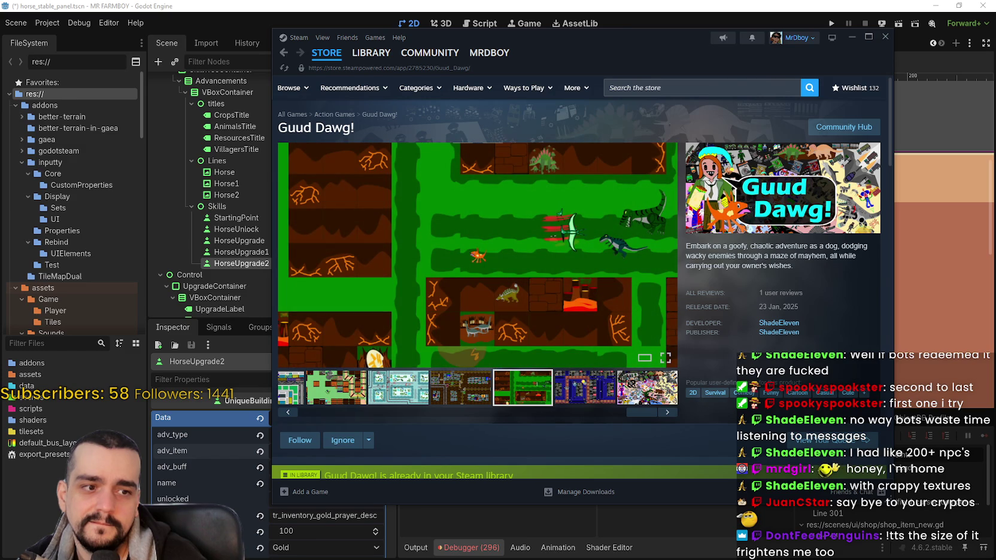
{"action": "left_click", "coordinate": [579, 381]}
{"action": "left_click", "coordinate": [650, 393]}
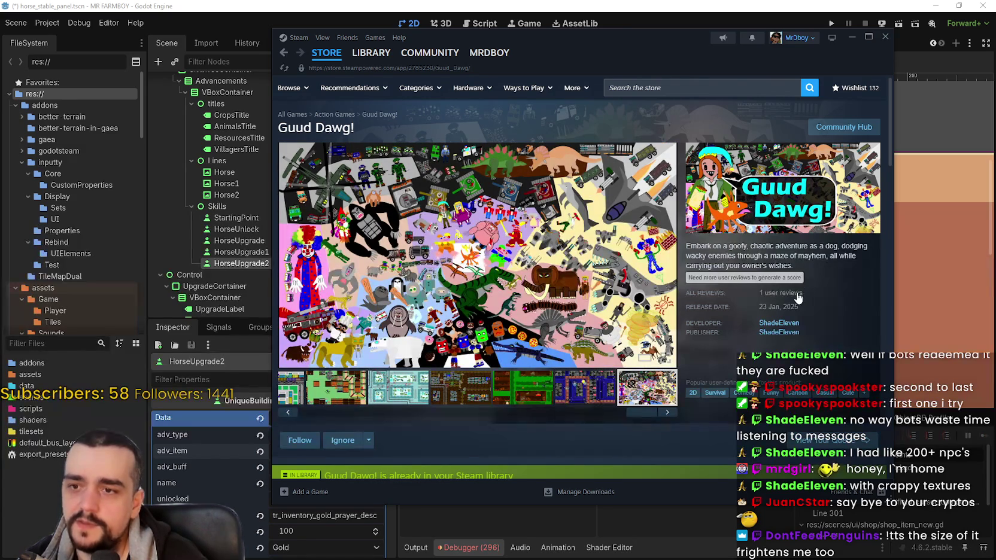
{"action": "scroll", "coordinate": [590, 326], "scroll_direction": "down", "scroll_amount": 10}
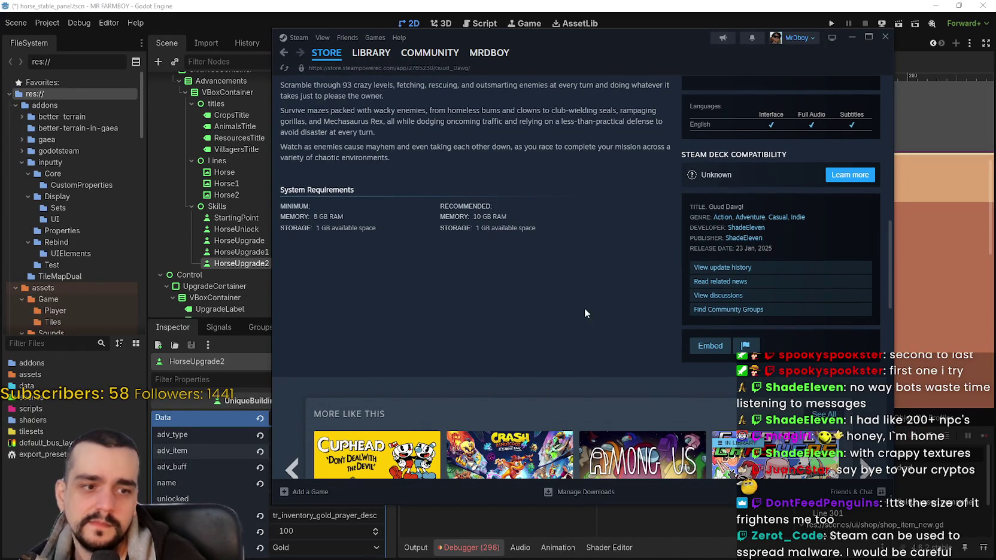
{"action": "scroll", "coordinate": [576, 308], "scroll_direction": "down", "scroll_amount": 2}
{"action": "scroll", "coordinate": [572, 305], "scroll_direction": "up", "scroll_amount": 5}
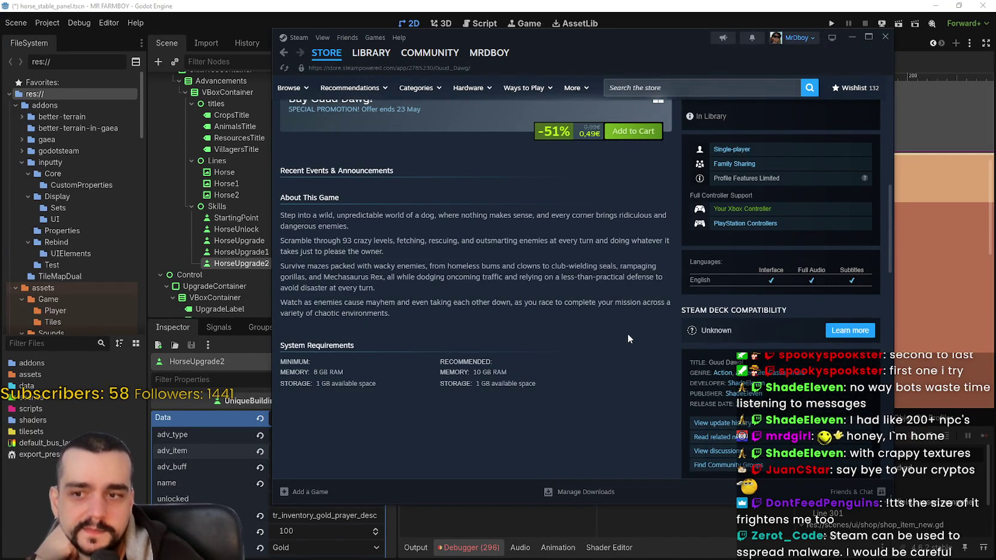
{"action": "scroll", "coordinate": [617, 319], "scroll_direction": "up", "scroll_amount": 1}
{"action": "scroll", "coordinate": [617, 319], "scroll_direction": "up", "scroll_amount": 8}
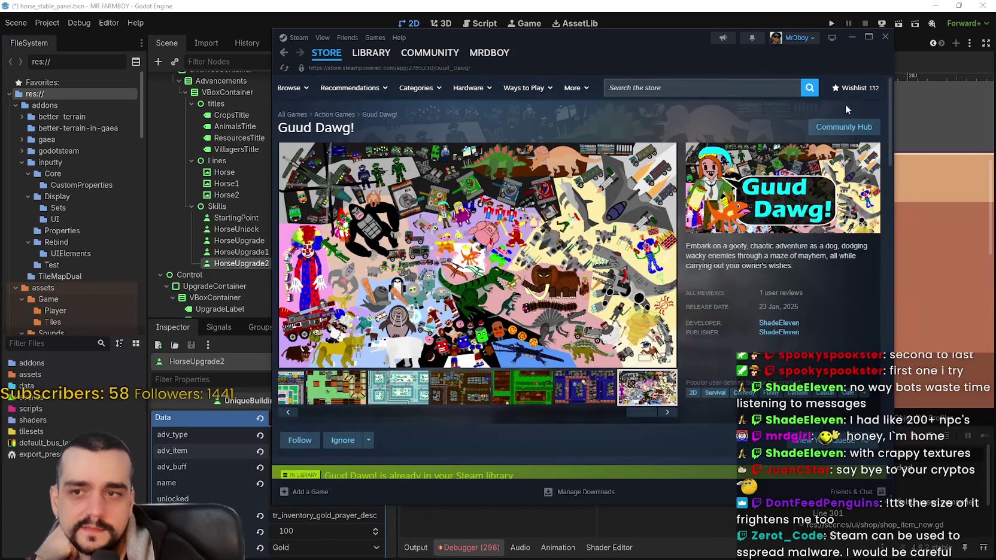
{"action": "left_click", "coordinate": [855, 131]}
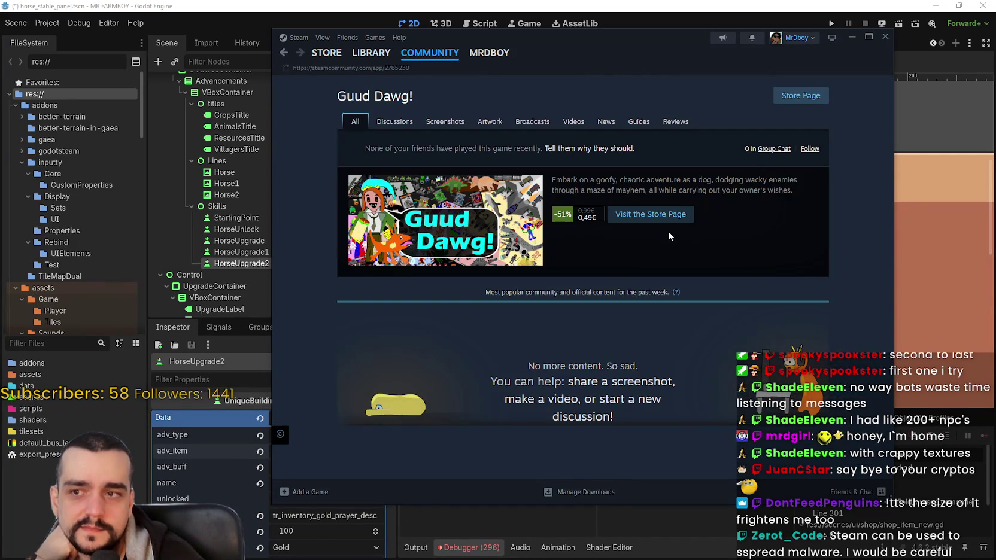
{"action": "left_click", "coordinate": [387, 120]}
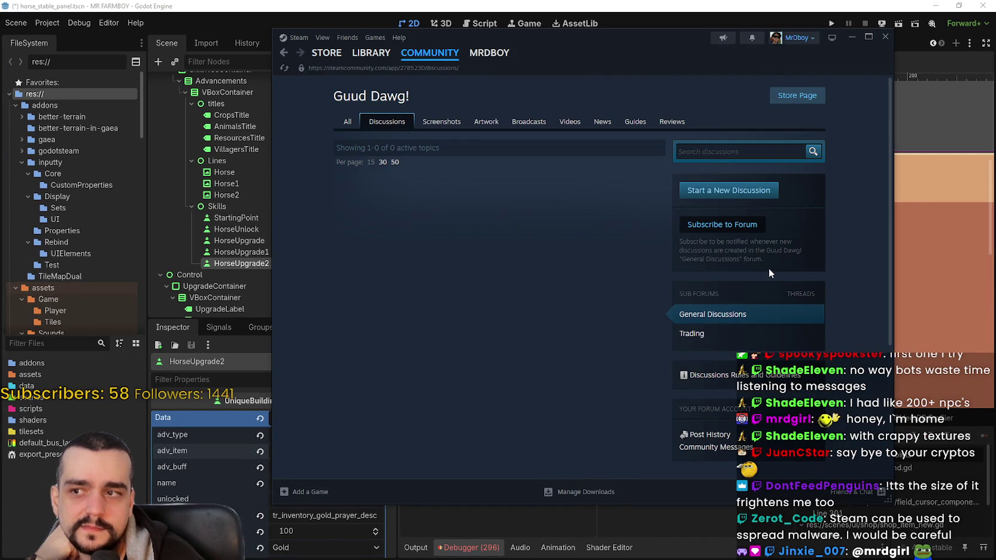
{"action": "left_click", "coordinate": [788, 101]}
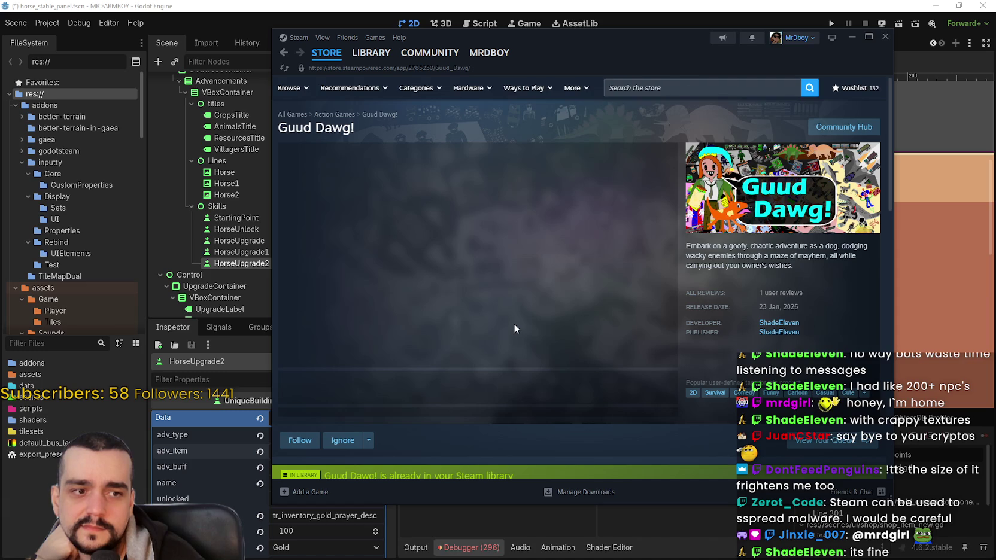
Step: View the yellow, green, city, zoo, snowy, blue and crowded collage screenshots
{"action": "left_click", "coordinate": [446, 389]}
{"action": "left_click", "coordinate": [484, 391]}
{"action": "left_click", "coordinate": [573, 392]}
{"action": "left_click", "coordinate": [606, 381]}
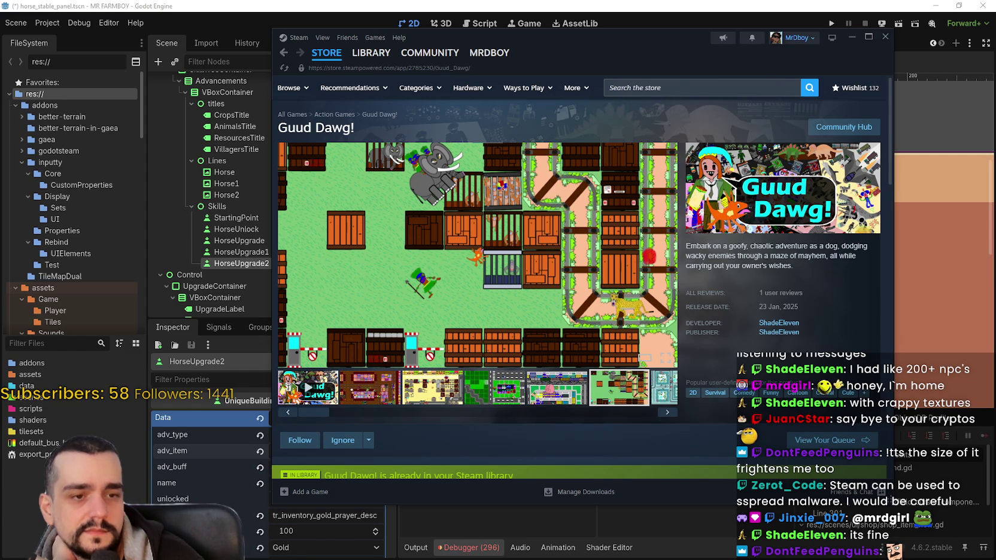
{"action": "left_click", "coordinate": [663, 395]}
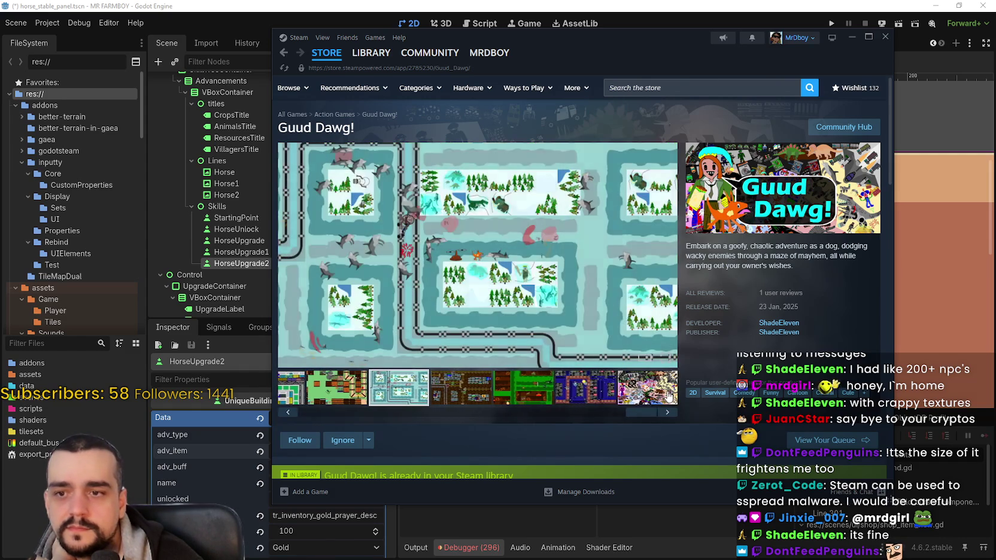
{"action": "left_click", "coordinate": [592, 393]}
{"action": "left_click", "coordinate": [635, 393]}
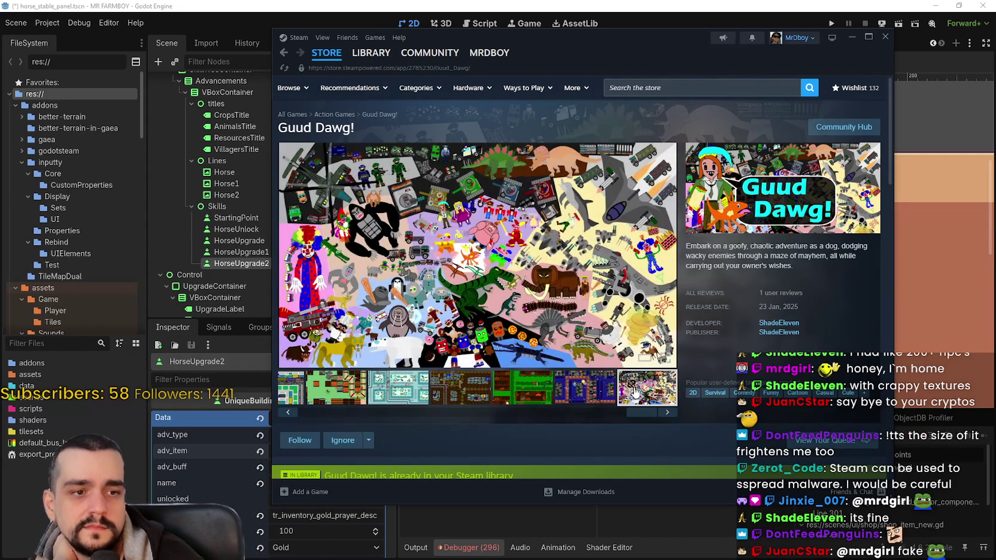
Step: Slide the carousel and view the market, desert, green town, pink city, snowy and collage screenshots
{"action": "left_click_drag", "start_coordinate": [633, 412], "coordinate": [320, 413]}
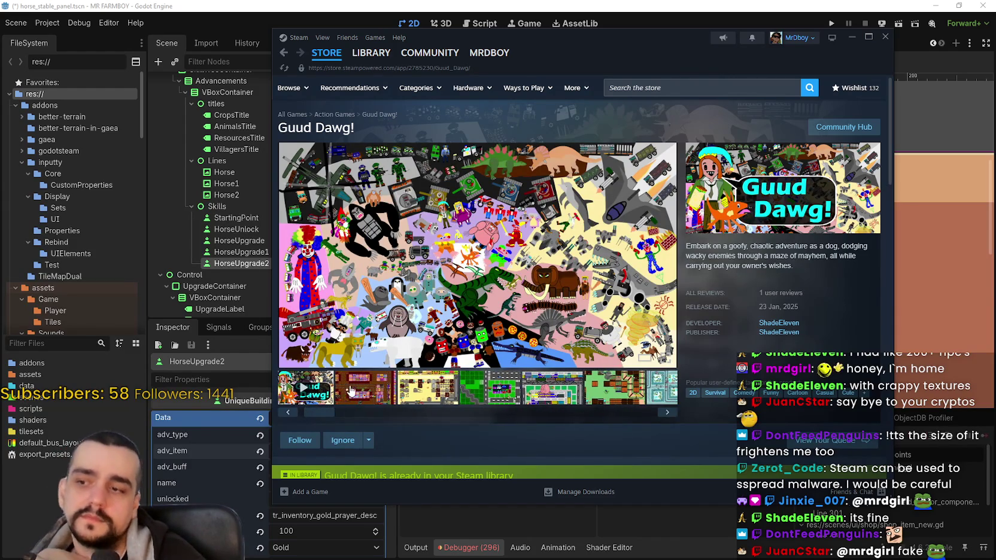
{"action": "left_click", "coordinate": [349, 394]}
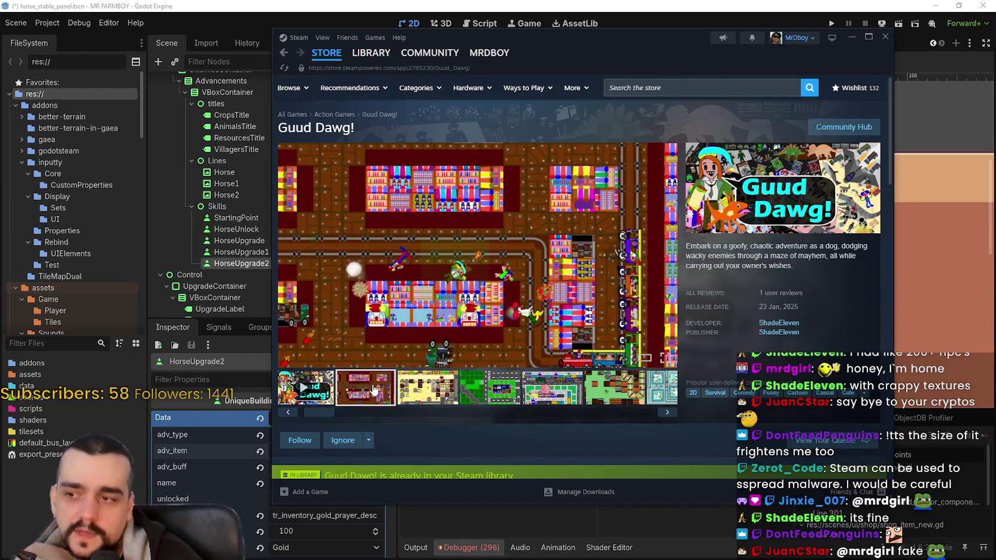
{"action": "left_click", "coordinate": [439, 393]}
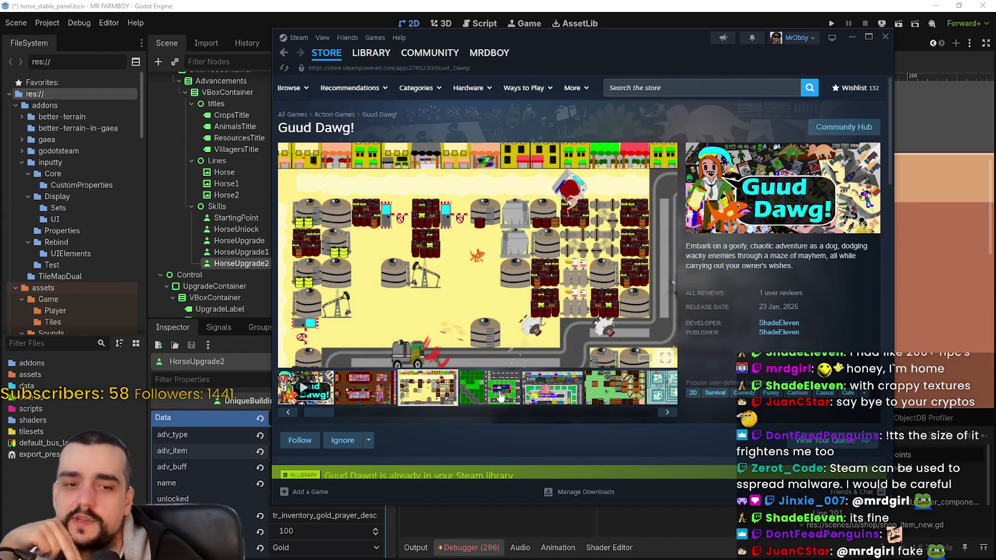
{"action": "left_click", "coordinate": [501, 396]}
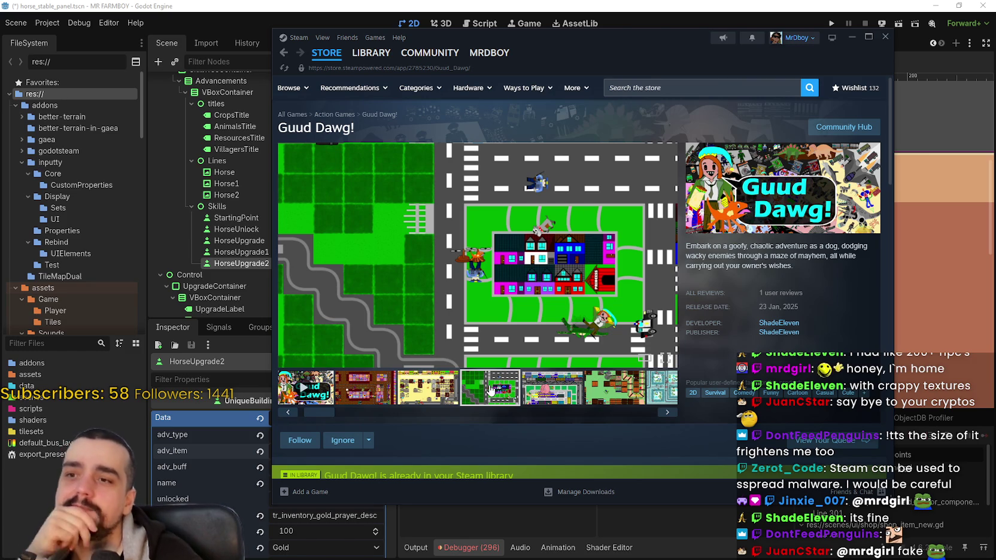
{"action": "left_click", "coordinate": [556, 393]}
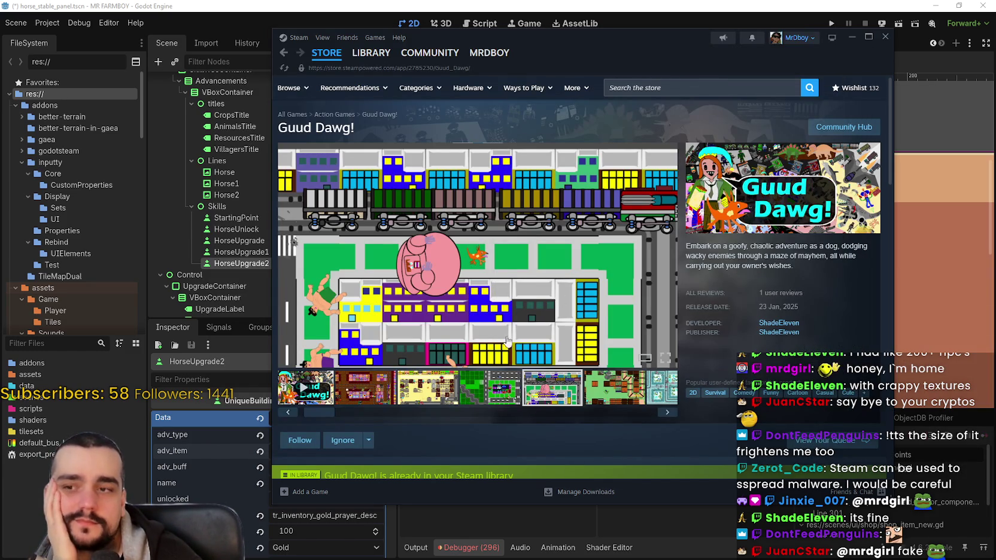
{"action": "left_click", "coordinate": [628, 399]}
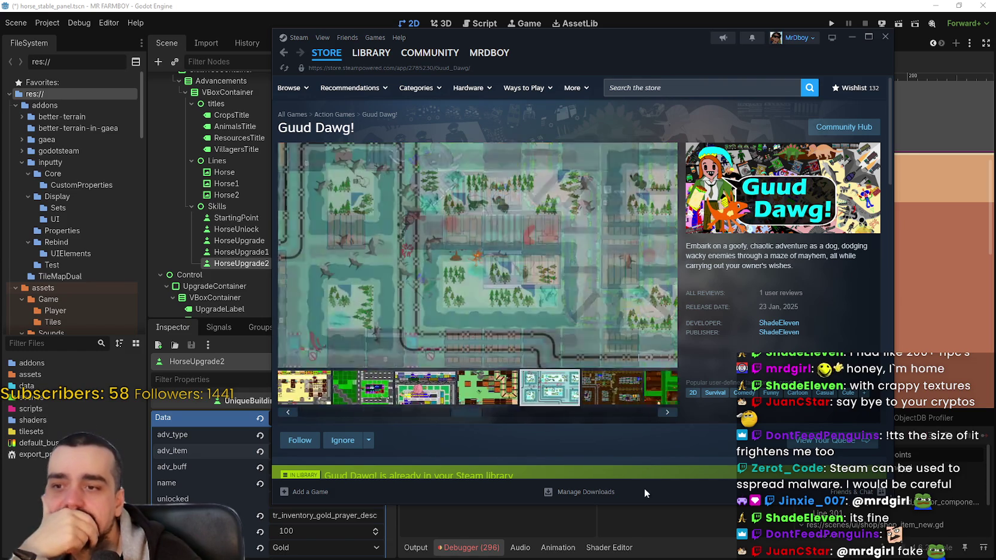
{"action": "left_click", "coordinate": [490, 399]}
{"action": "left_click", "coordinate": [643, 398]}
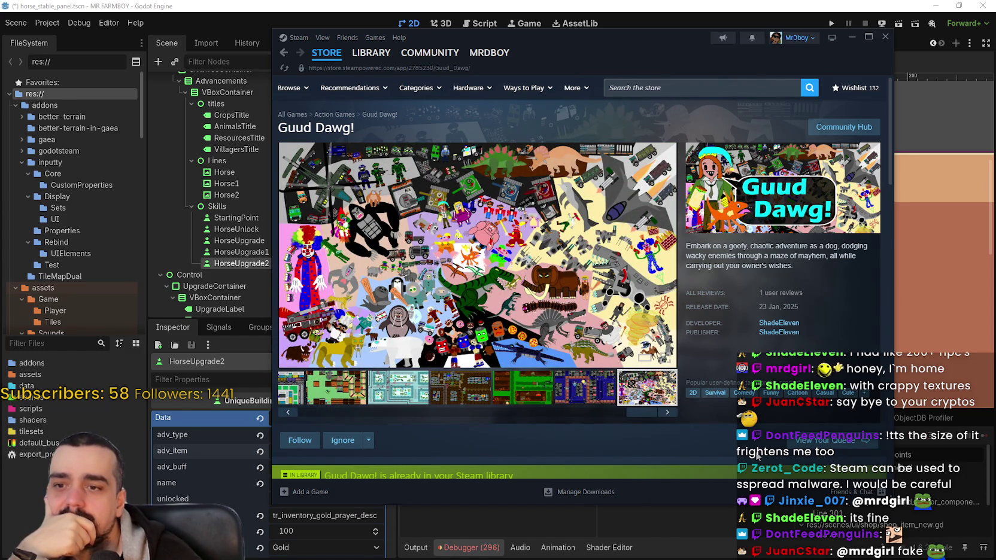
Step: Scroll down the store page to the About This Game section
{"action": "mouse_move", "coordinate": [777, 296]}
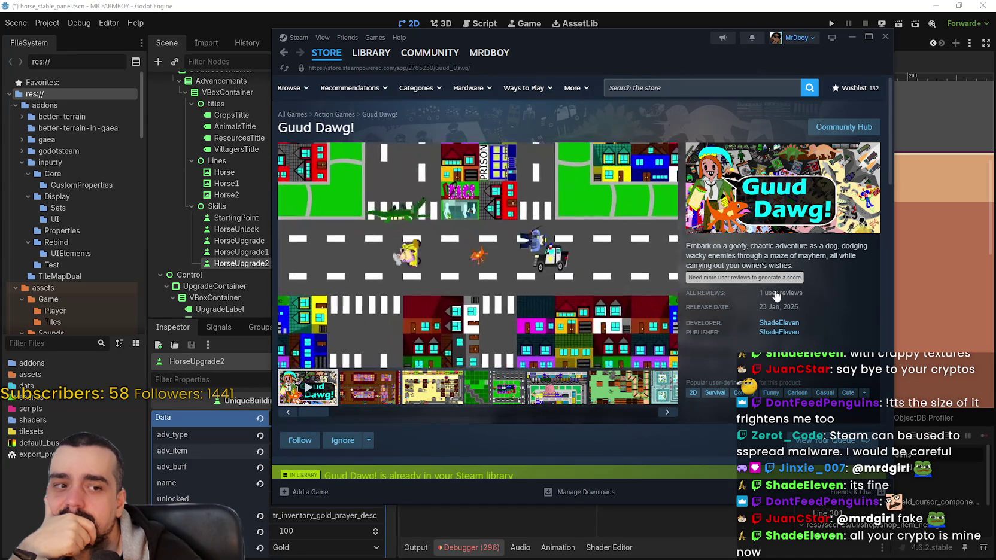
{"action": "scroll", "coordinate": [440, 297], "scroll_direction": "down", "scroll_amount": 4}
{"action": "scroll", "coordinate": [443, 291], "scroll_direction": "down", "scroll_amount": 3}
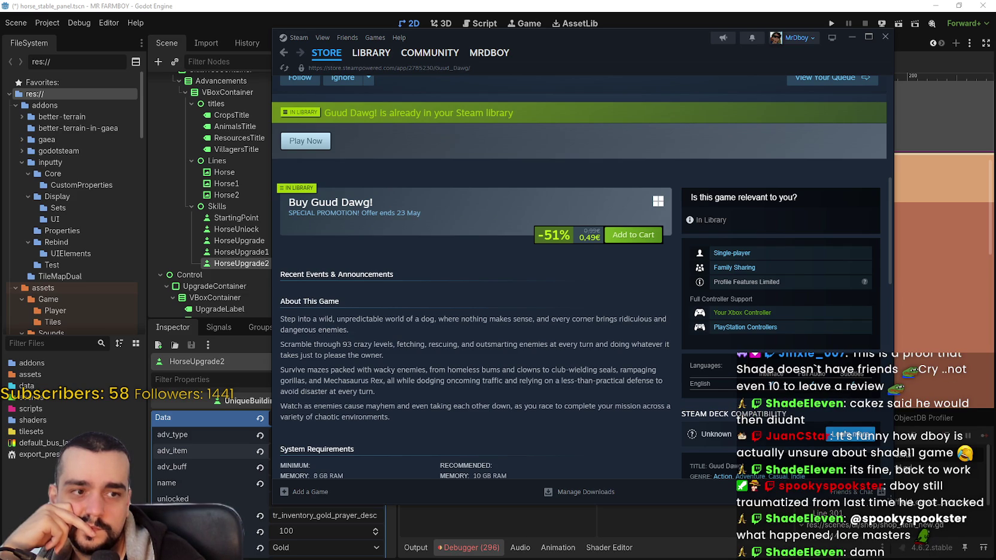
Step: Scroll up to watch the Guud Dawg! trailer, then return to the store front
{"action": "scroll", "coordinate": [627, 341], "scroll_direction": "up", "scroll_amount": 4}
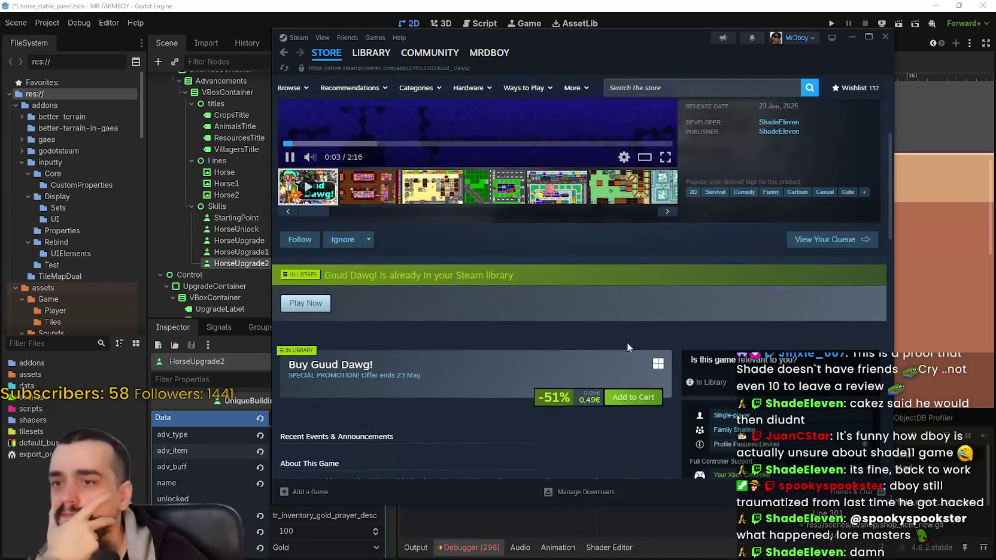
{"action": "scroll", "coordinate": [628, 335], "scroll_direction": "up", "scroll_amount": 3}
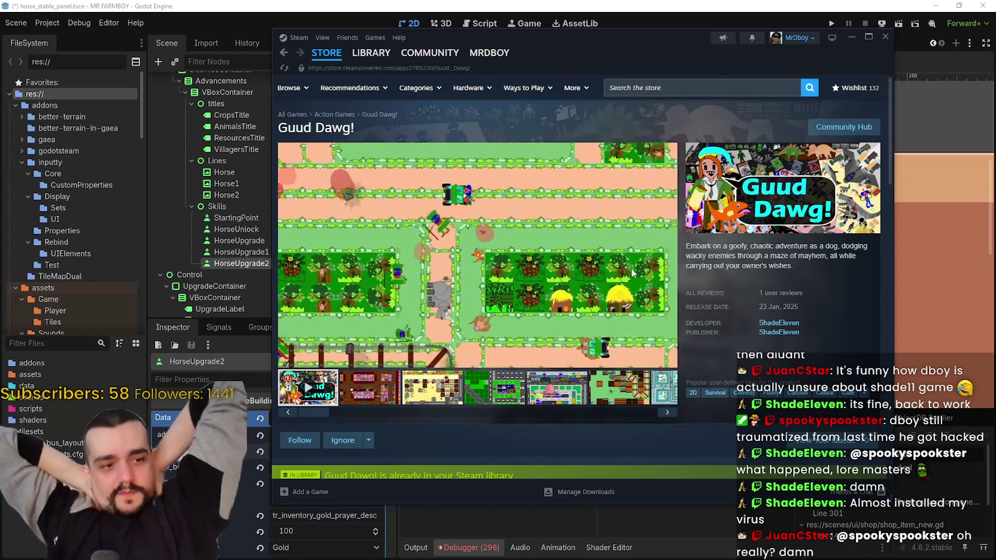
{"action": "mouse_move", "coordinate": [359, 293]}
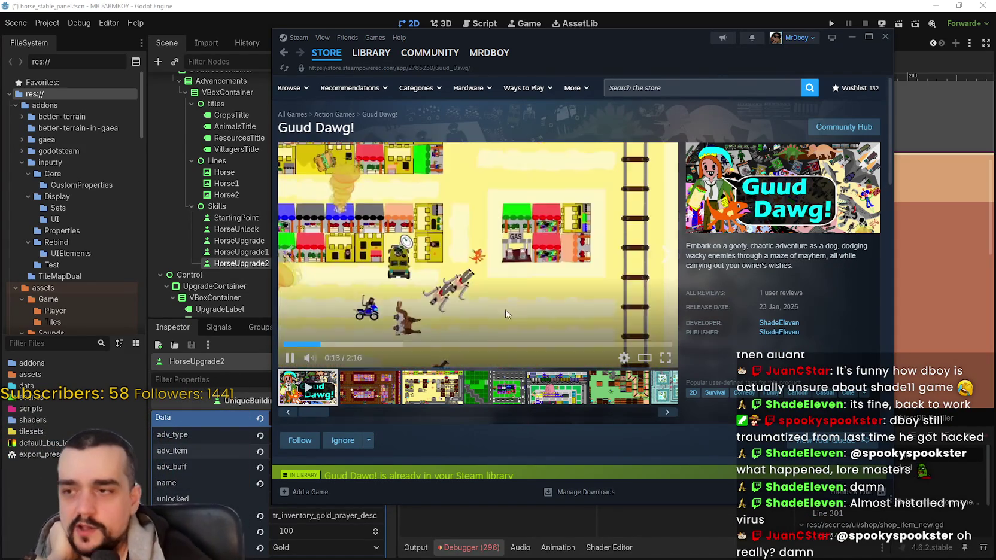
{"action": "left_click", "coordinate": [327, 52]}
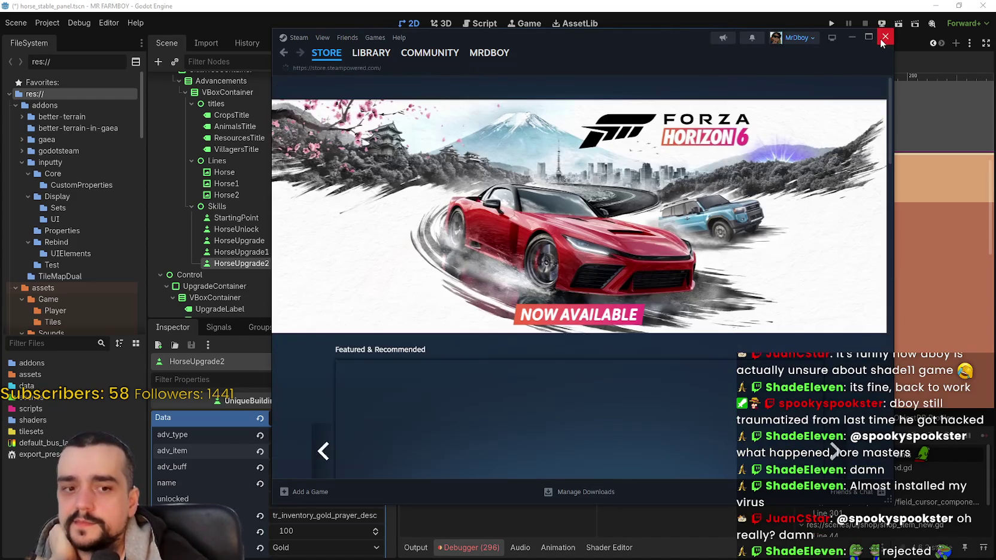
Step: Close the Steam window and zoom the Godot 2D canvas
{"action": "left_click", "coordinate": [884, 38]}
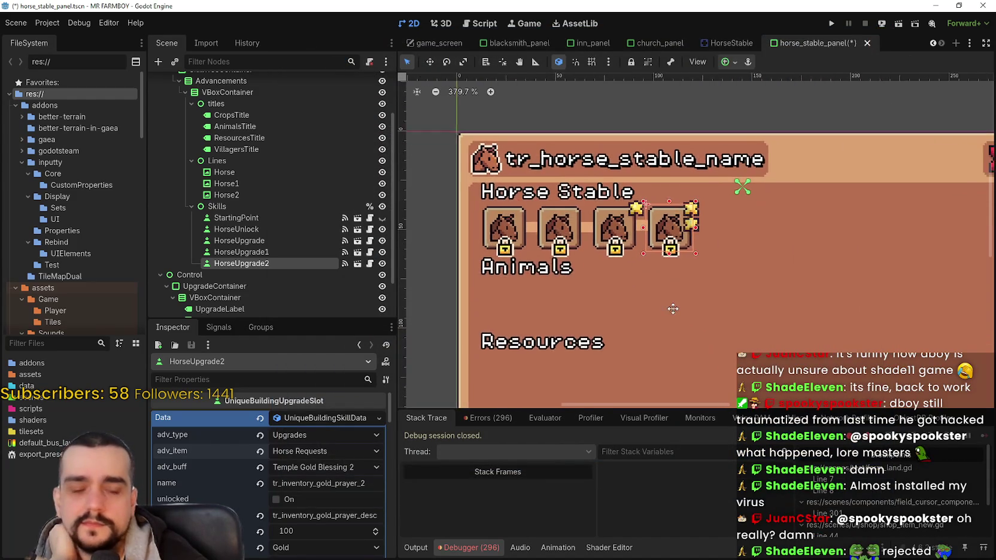
{"action": "scroll", "coordinate": [675, 297], "scroll_direction": "down", "scroll_amount": 5}
{"action": "scroll", "coordinate": [697, 282], "scroll_direction": "up", "scroll_amount": 4}
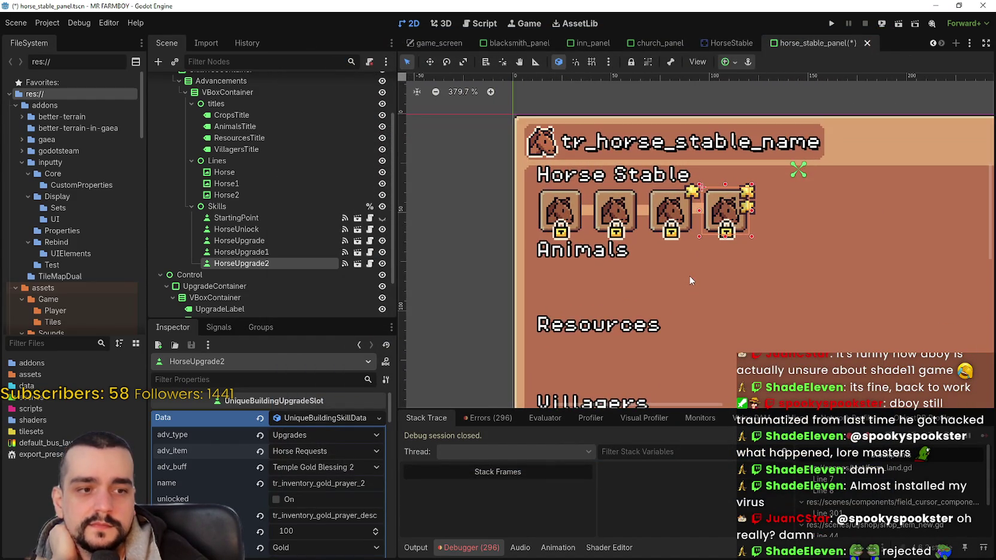
{"action": "scroll", "coordinate": [683, 268], "scroll_direction": "down", "scroll_amount": 2}
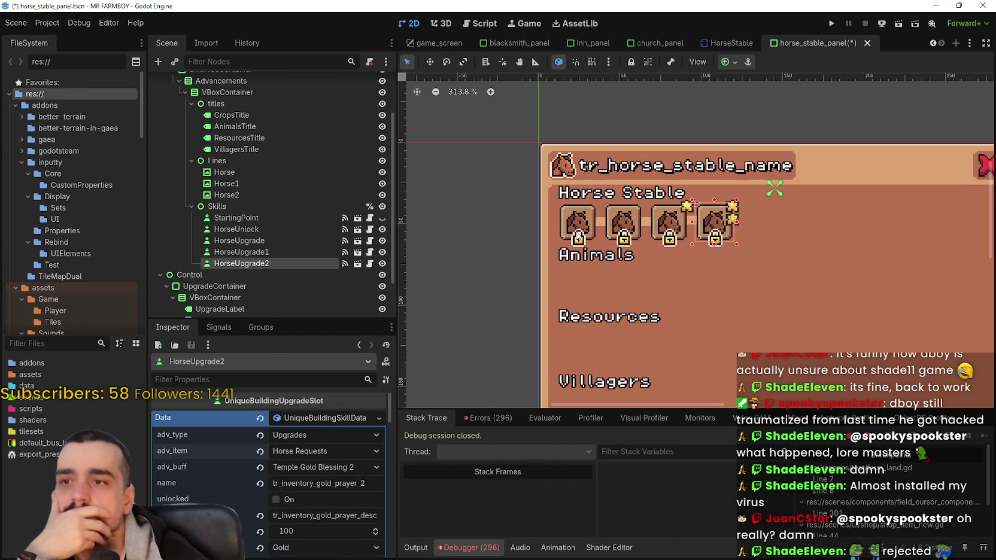
Step: Box-select the seven horse line and skill nodes with the Select tool, then deselect them
{"action": "left_click", "coordinate": [408, 62]}
{"action": "left_click_drag", "start_coordinate": [476, 277], "coordinate": [819, 230]}
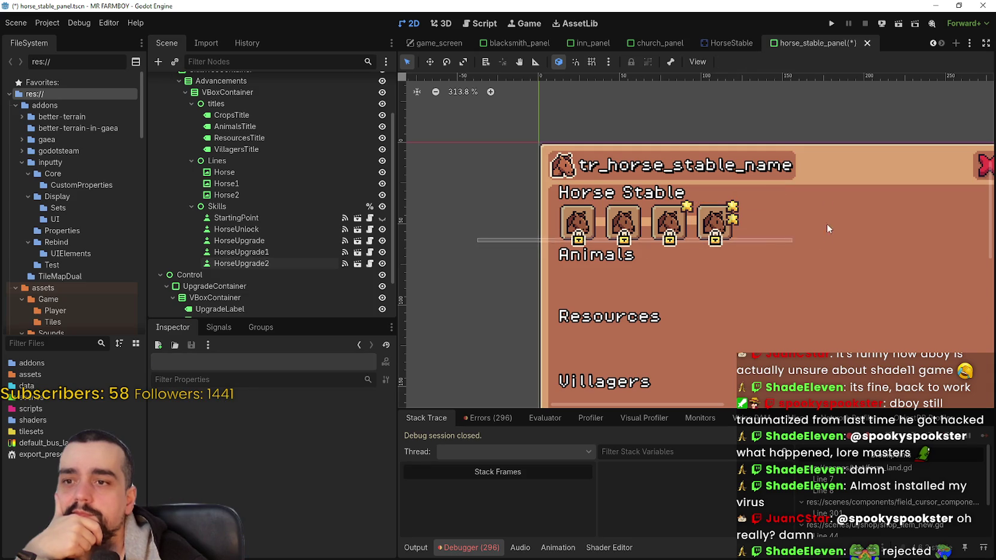
{"action": "mouse_move", "coordinate": [535, 268]}
{"action": "left_mouse_down"}
{"action": "mouse_move", "coordinate": [546, 246]}
{"action": "mouse_move", "coordinate": [852, 201]}
{"action": "left_mouse_up"}
{"action": "left_click_drag", "start_coordinate": [499, 269], "coordinate": [769, 177]}
{"action": "left_click", "coordinate": [504, 305]}
{"action": "mouse_move", "coordinate": [467, 268]}
{"action": "left_mouse_down"}
{"action": "mouse_move", "coordinate": [718, 242]}
{"action": "mouse_move", "coordinate": [833, 193]}
{"action": "left_mouse_up"}
{"action": "left_click", "coordinate": [465, 242]}
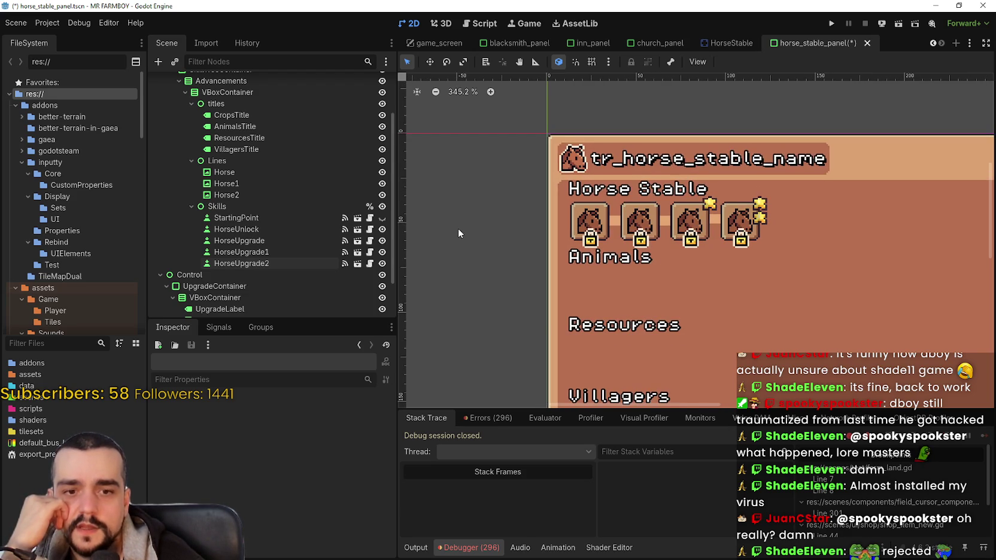
Step: Box-select the top of the panel and the horse icons, then clear the selection
{"action": "scroll", "coordinate": [463, 222], "scroll_direction": "down", "scroll_amount": 1}
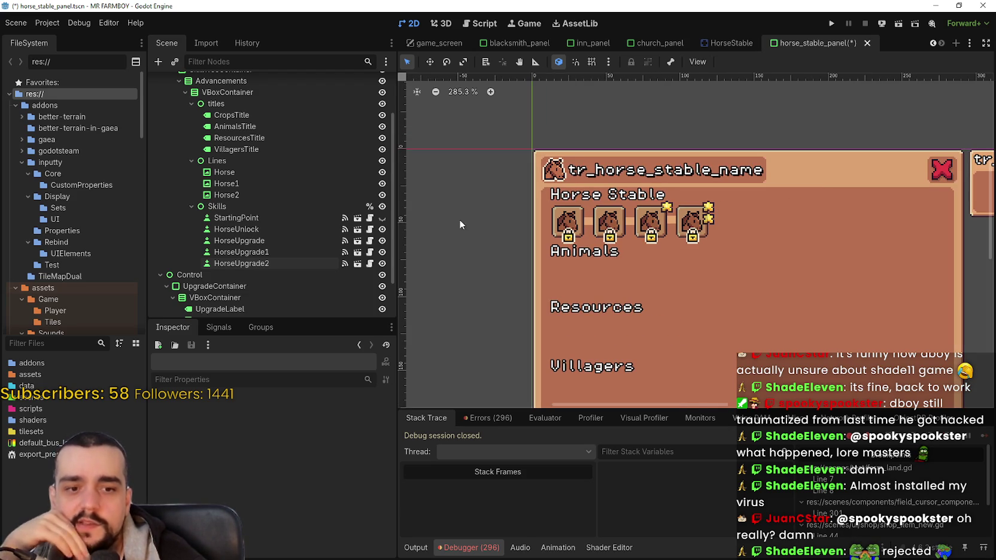
{"action": "scroll", "coordinate": [479, 249], "scroll_direction": "up", "scroll_amount": 1}
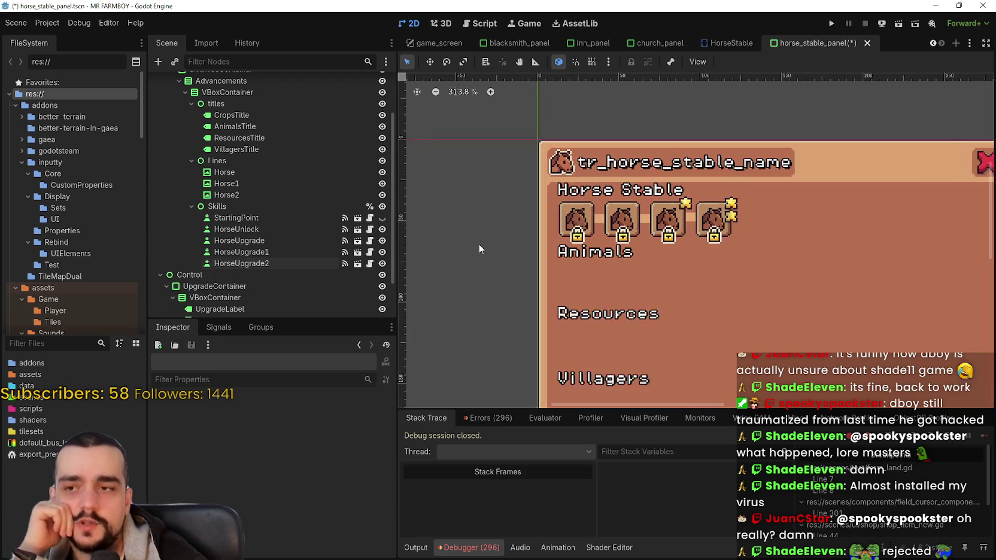
{"action": "mouse_move", "coordinate": [489, 252]}
{"action": "left_mouse_down"}
{"action": "mouse_move", "coordinate": [887, 183]}
{"action": "mouse_move", "coordinate": [865, 192]}
{"action": "left_mouse_up"}
{"action": "left_click", "coordinate": [538, 254]}
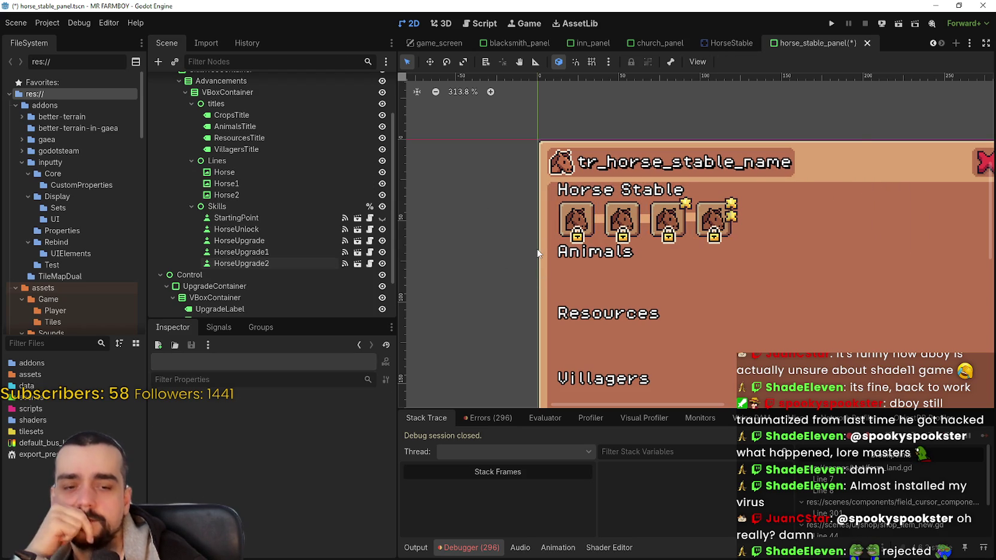
{"action": "left_click_drag", "start_coordinate": [508, 260], "coordinate": [795, 193]}
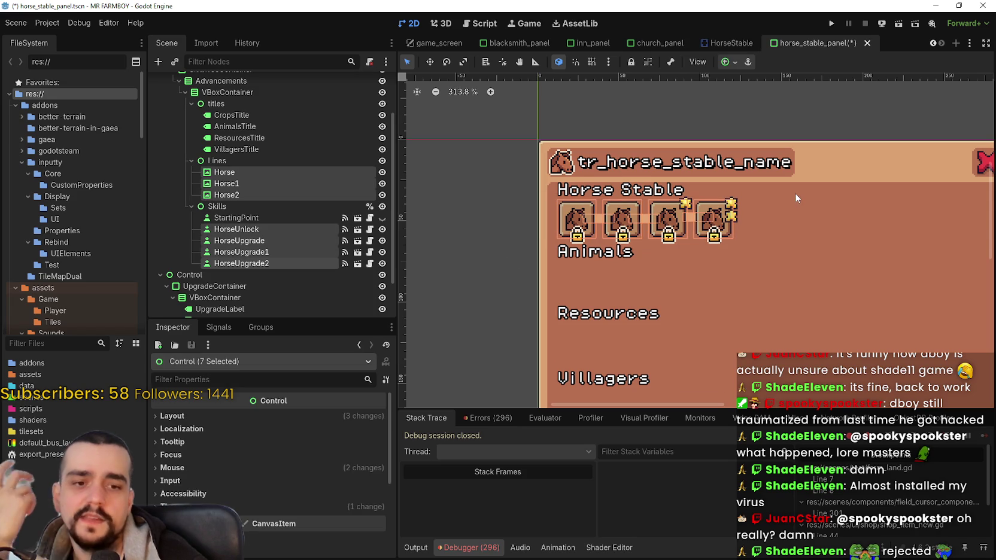
{"action": "left_click", "coordinate": [486, 259]}
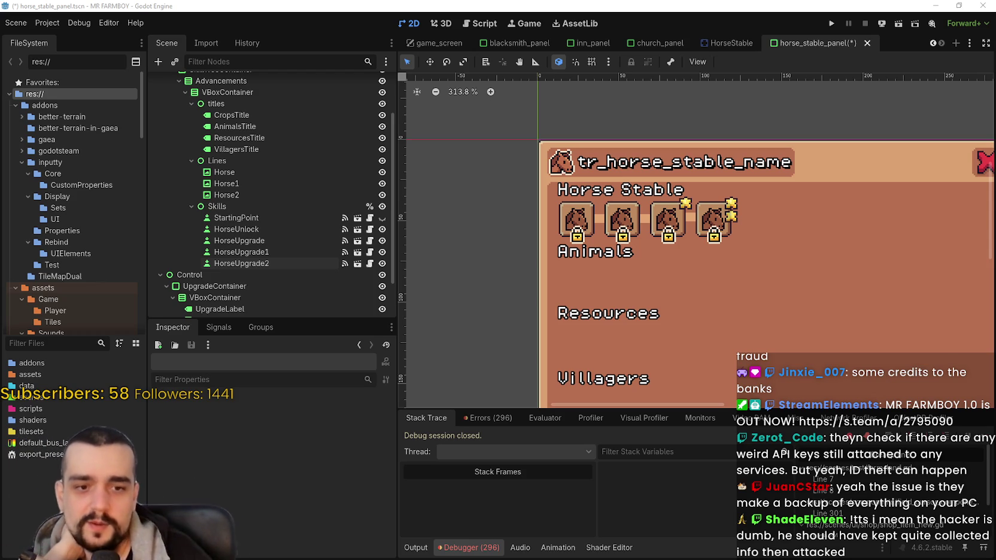
{"action": "scroll", "coordinate": [723, 255], "scroll_direction": "down", "scroll_amount": 3}
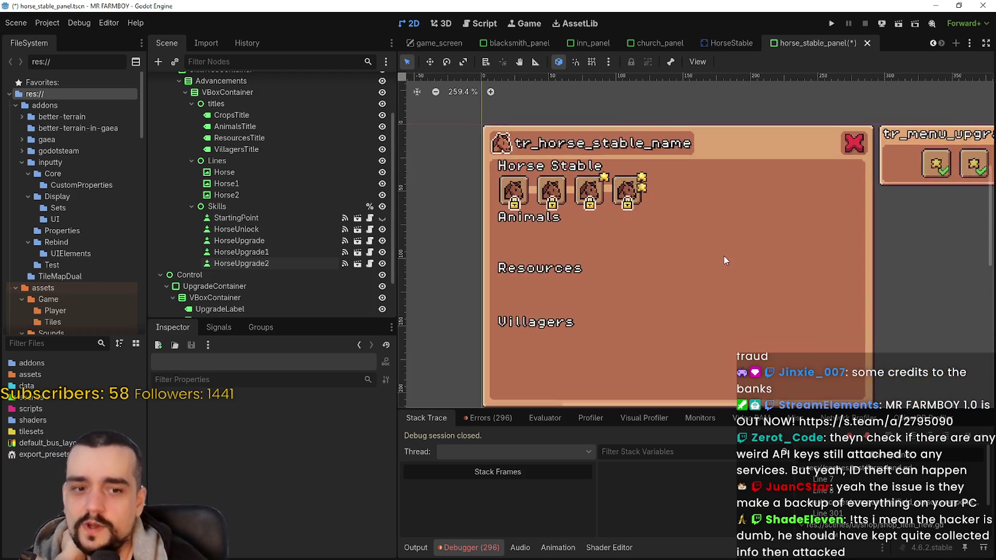
{"action": "scroll", "coordinate": [721, 252], "scroll_direction": "up", "scroll_amount": 2}
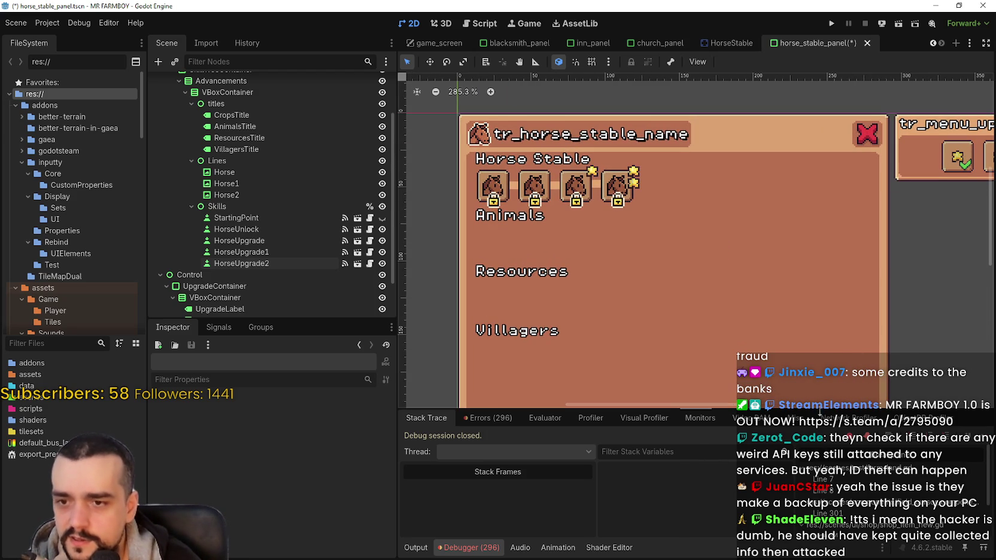
{"action": "scroll", "coordinate": [793, 342], "scroll_direction": "down", "scroll_amount": 2}
{"action": "scroll", "coordinate": [790, 310], "scroll_direction": "down", "scroll_amount": 2}
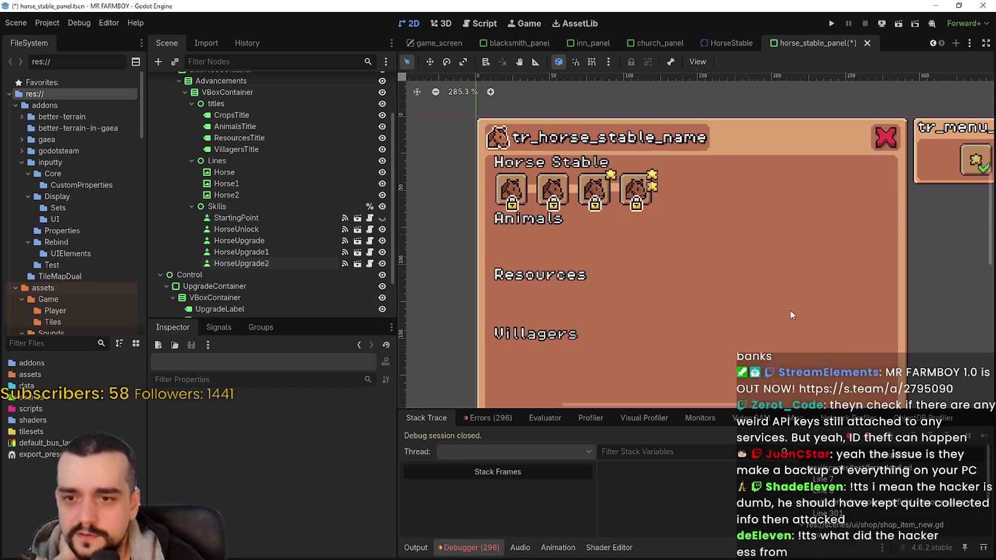
{"action": "scroll", "coordinate": [747, 328], "scroll_direction": "up", "scroll_amount": 3}
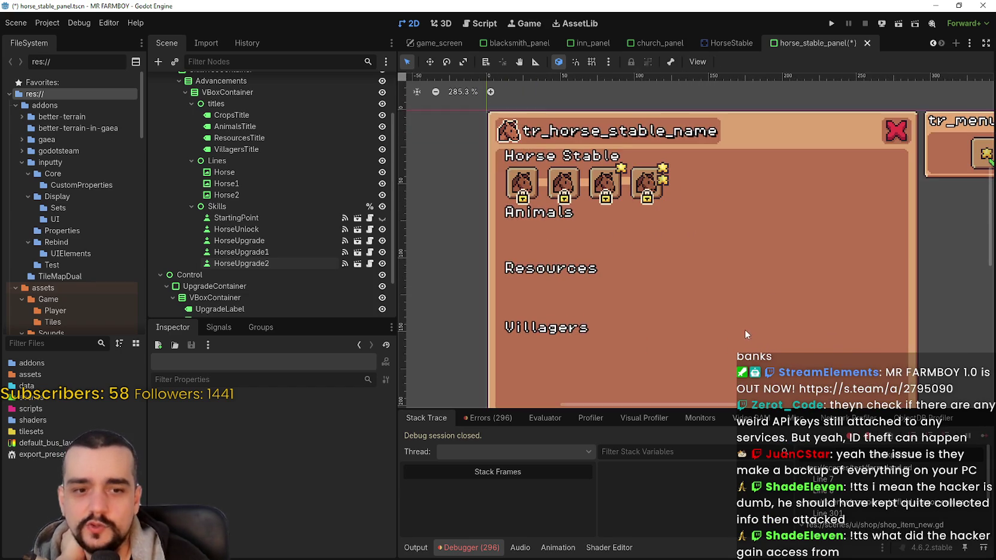
{"action": "scroll", "coordinate": [742, 333], "scroll_direction": "down", "scroll_amount": 2}
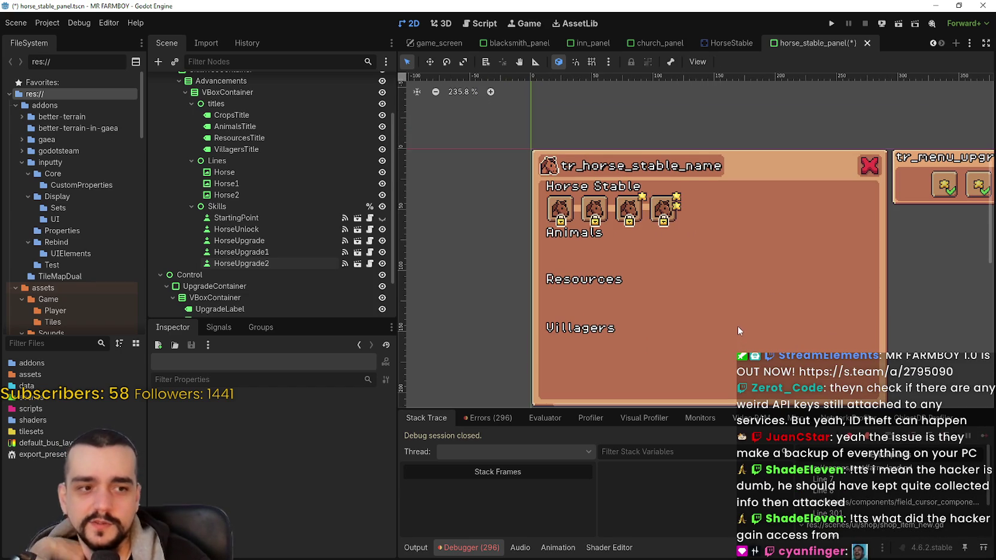
{"action": "scroll", "coordinate": [734, 326], "scroll_direction": "down", "scroll_amount": 1}
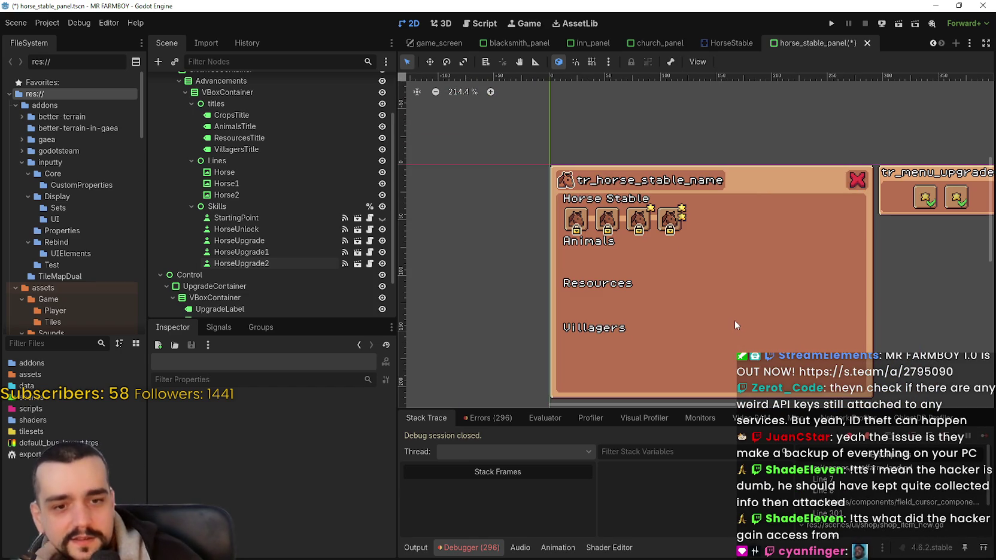
{"action": "scroll", "coordinate": [734, 311], "scroll_direction": "up", "scroll_amount": 2}
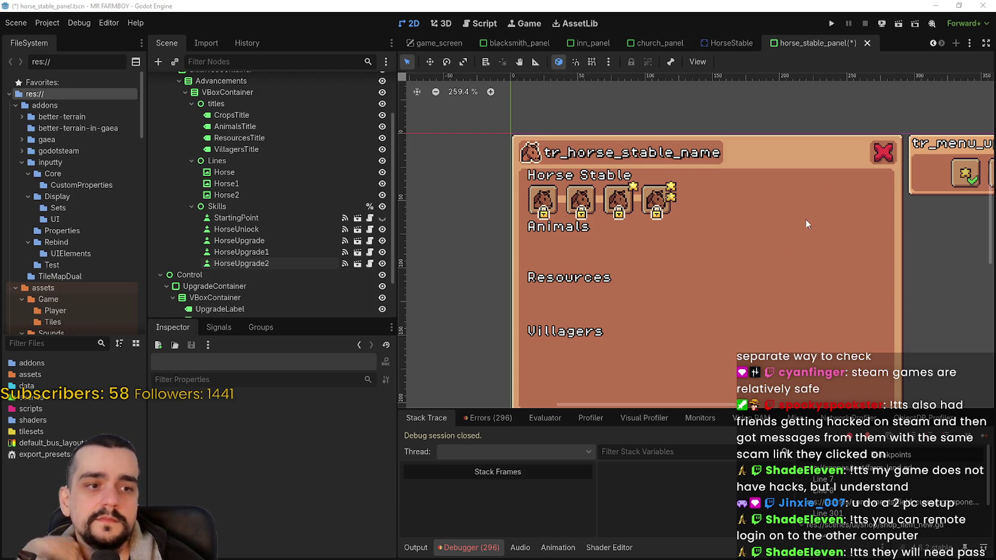
{"action": "scroll", "coordinate": [702, 230], "scroll_direction": "up", "scroll_amount": 2}
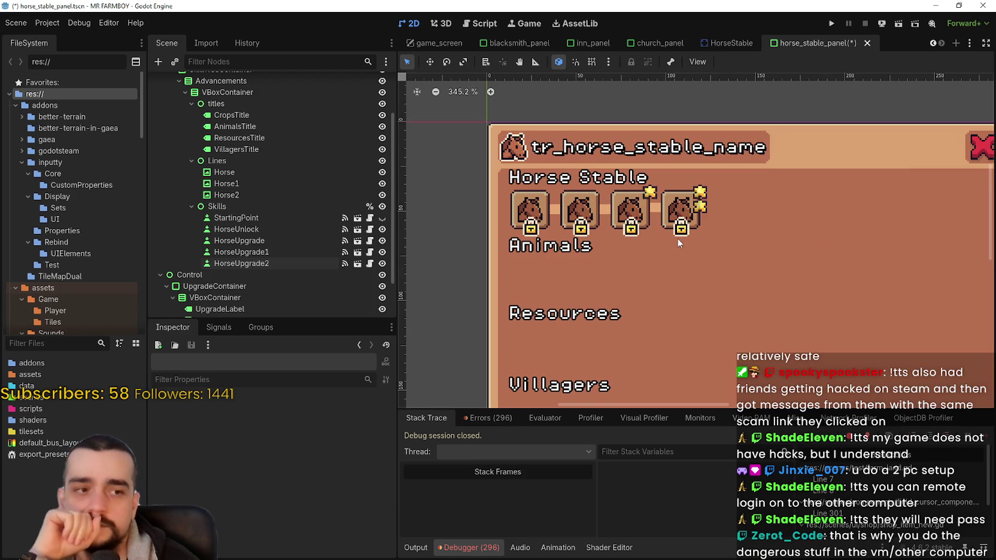
{"action": "scroll", "coordinate": [677, 236], "scroll_direction": "down", "scroll_amount": 1}
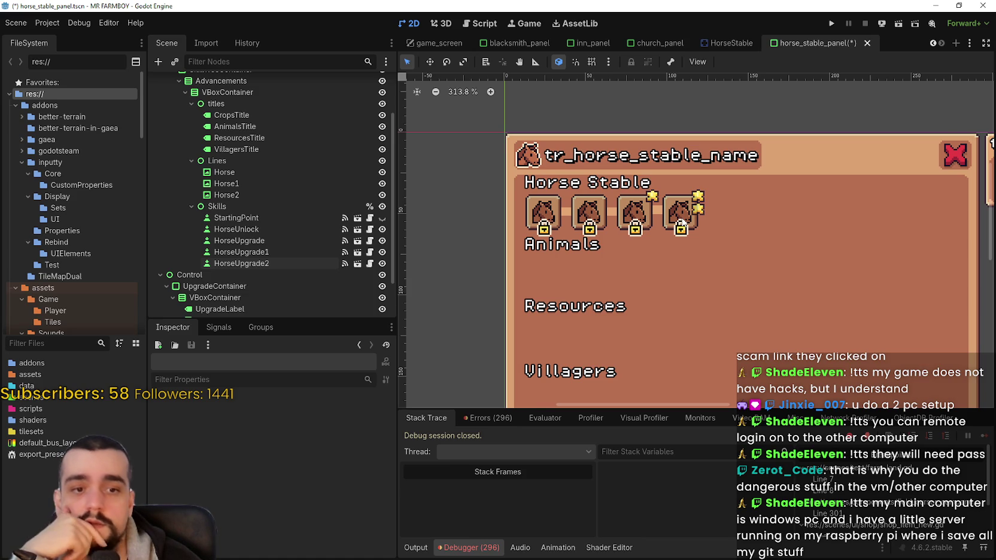
{"action": "scroll", "coordinate": [651, 231], "scroll_direction": "up", "scroll_amount": 3}
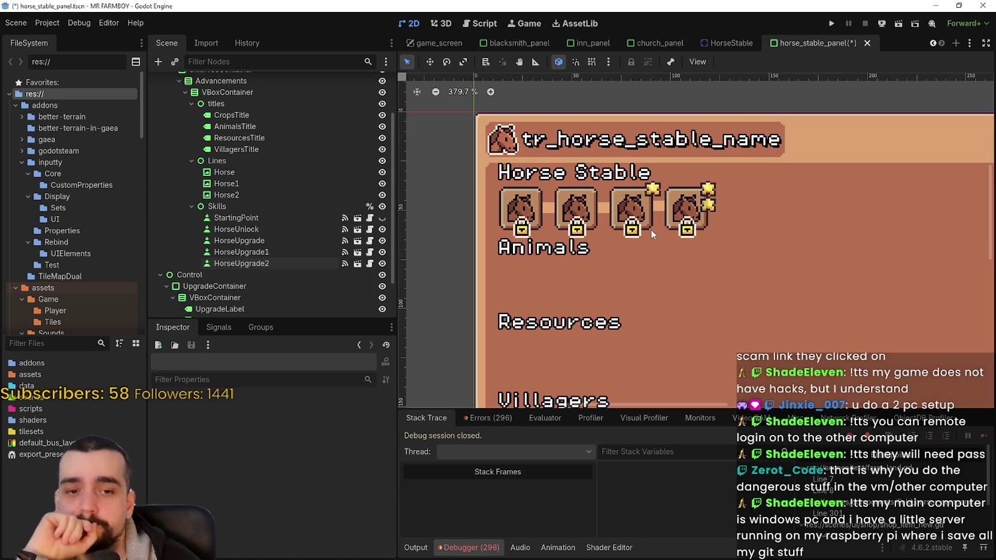
{"action": "scroll", "coordinate": [650, 230], "scroll_direction": "down", "scroll_amount": 3}
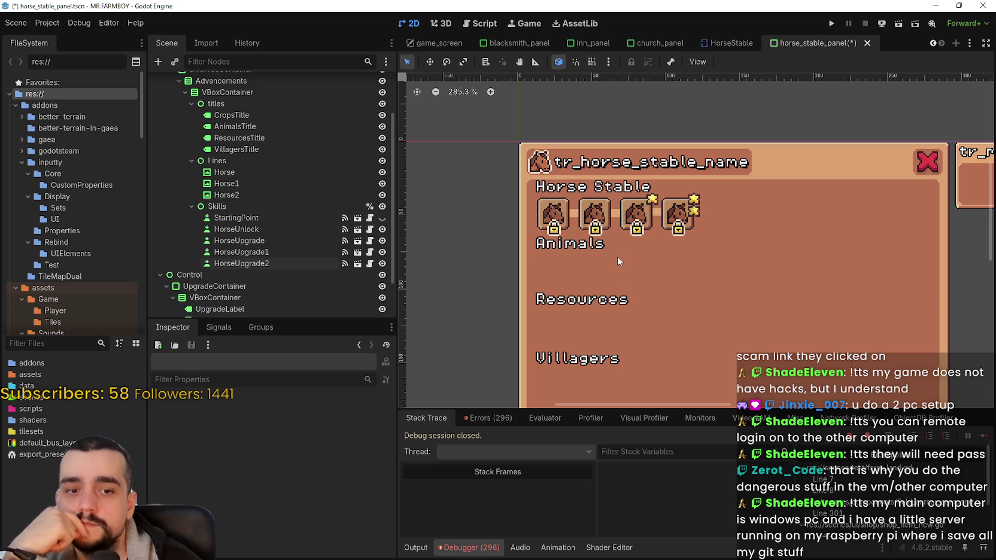
{"action": "scroll", "coordinate": [613, 207], "scroll_direction": "down", "scroll_amount": 2}
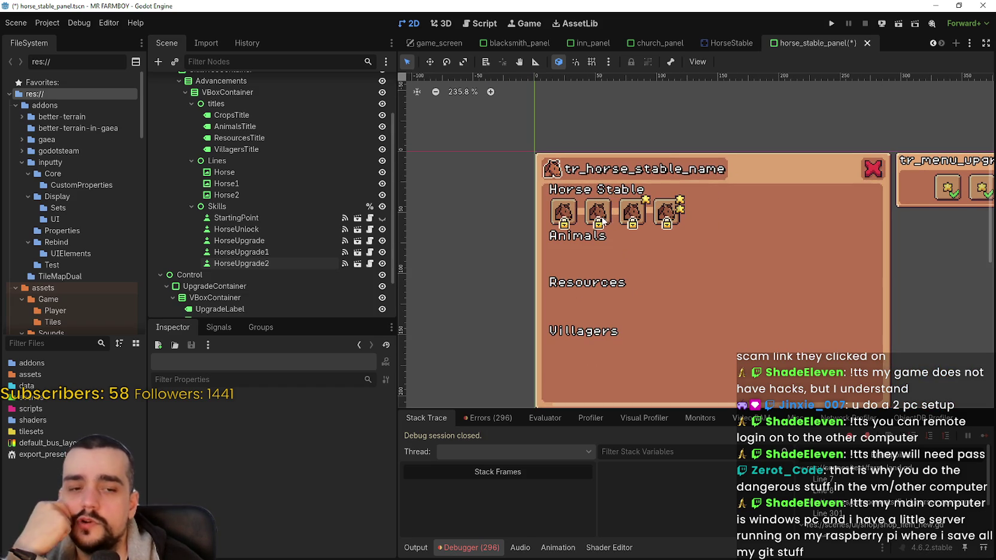
{"action": "left_click_drag", "start_coordinate": [603, 219], "coordinate": [600, 230]}
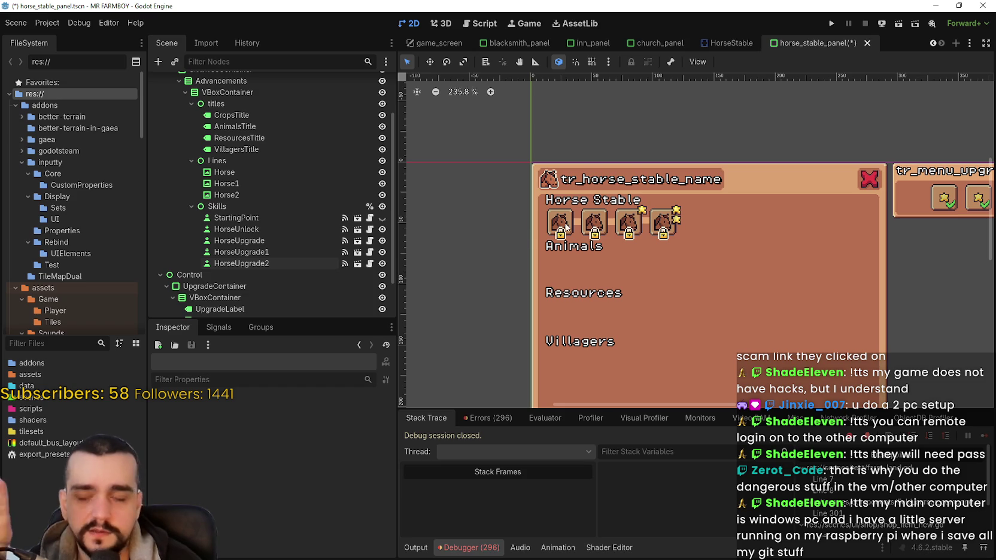
{"action": "scroll", "coordinate": [539, 242], "scroll_direction": "up", "scroll_amount": 2}
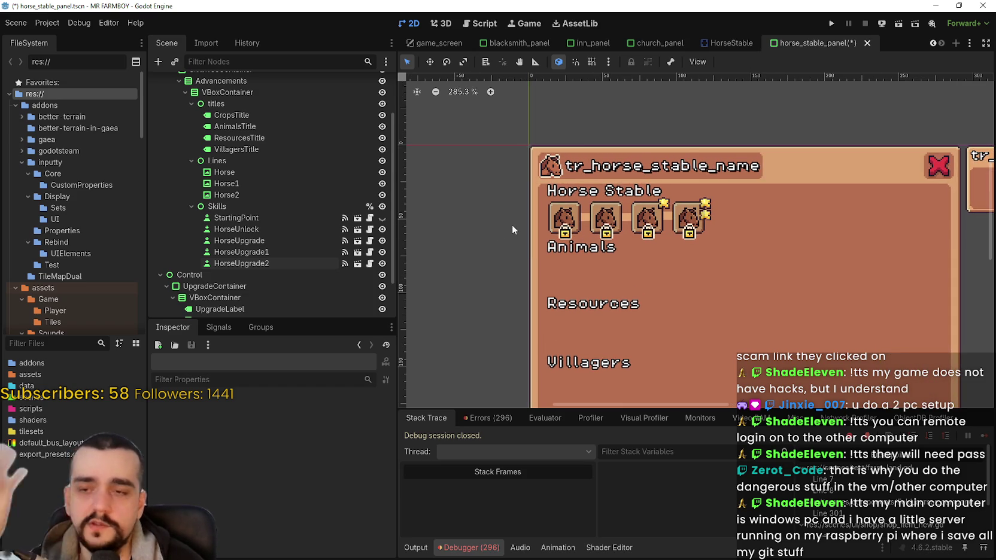
{"action": "mouse_move", "coordinate": [498, 248]}
{"action": "left_mouse_down"}
{"action": "mouse_move", "coordinate": [859, 210]}
{"action": "mouse_move", "coordinate": [786, 189]}
{"action": "left_mouse_up"}
{"action": "mouse_move", "coordinate": [487, 250]}
{"action": "left_mouse_down"}
{"action": "mouse_move", "coordinate": [743, 198]}
{"action": "mouse_move", "coordinate": [732, 199]}
{"action": "left_mouse_up"}
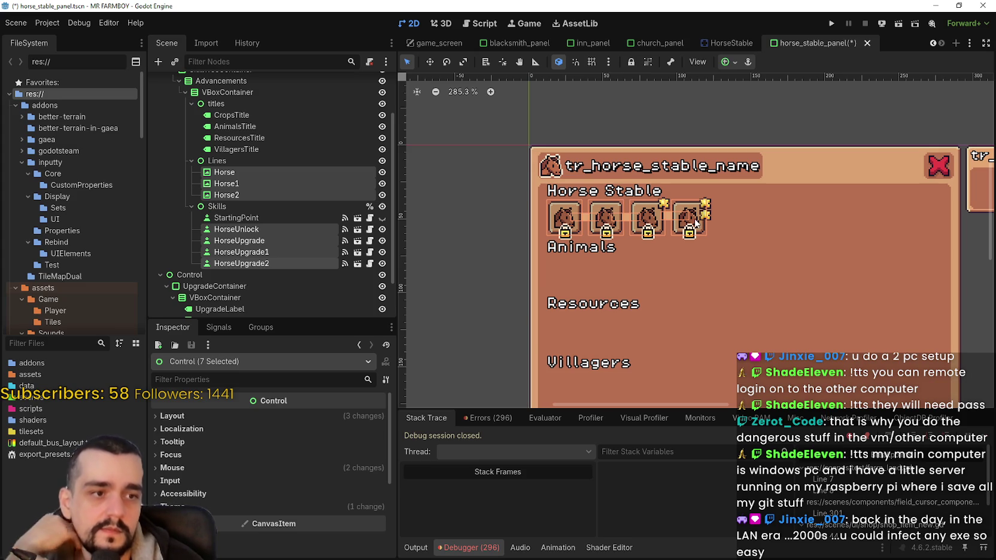
{"action": "scroll", "coordinate": [696, 223], "scroll_direction": "down", "scroll_amount": 2}
{"action": "left_click", "coordinate": [517, 228]}
{"action": "scroll", "coordinate": [520, 225], "scroll_direction": "up", "scroll_amount": 3}
{"action": "scroll", "coordinate": [534, 214], "scroll_direction": "down", "scroll_amount": 3}
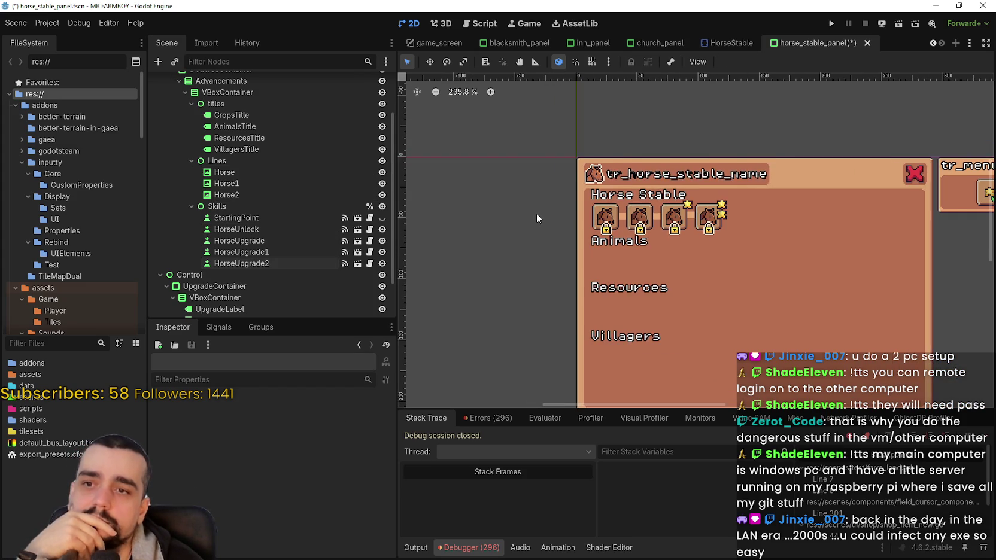
{"action": "scroll", "coordinate": [821, 270], "scroll_direction": "up", "scroll_amount": 1}
{"action": "scroll", "coordinate": [820, 271], "scroll_direction": "down", "scroll_amount": 1}
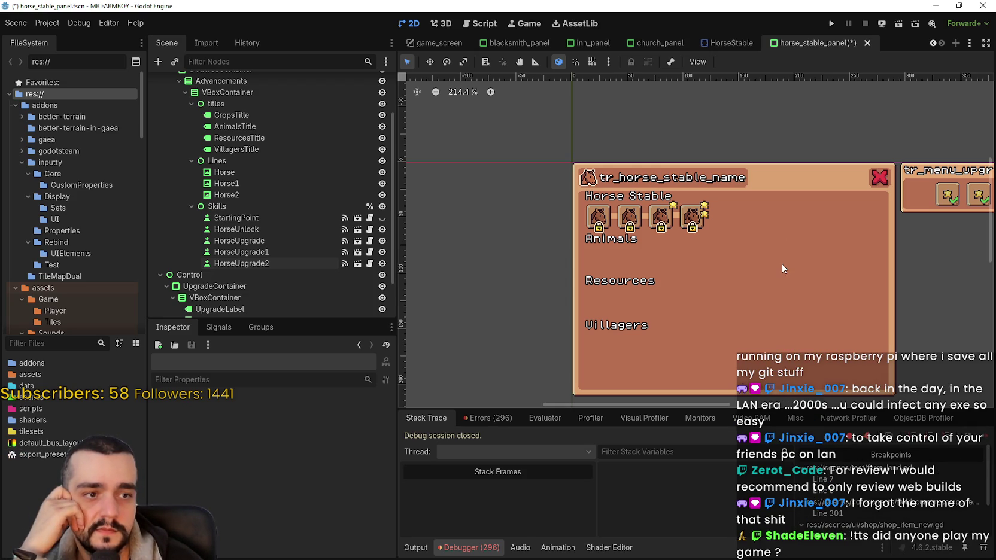
{"action": "scroll", "coordinate": [782, 264], "scroll_direction": "up", "scroll_amount": 2}
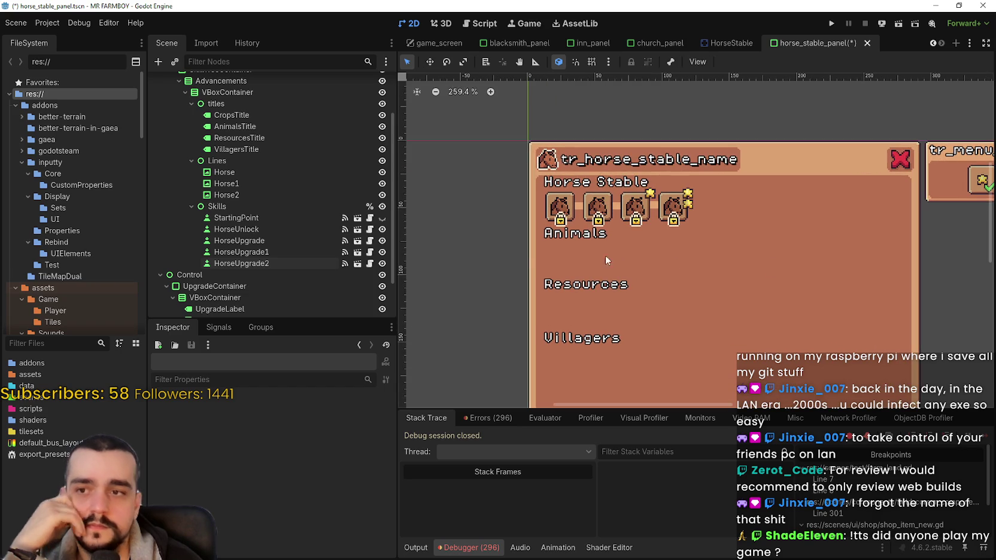
{"action": "scroll", "coordinate": [504, 235], "scroll_direction": "up", "scroll_amount": 2}
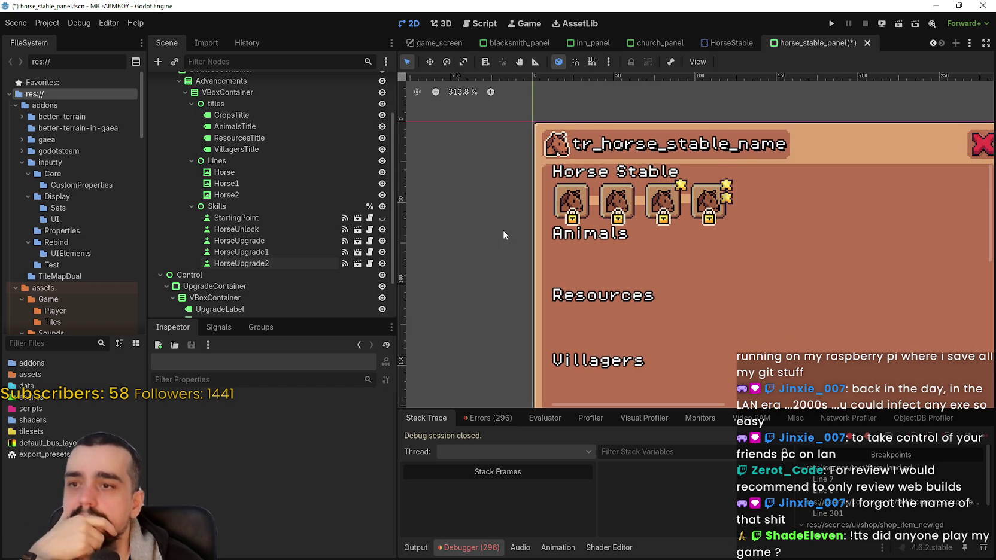
Step: Select the HorseUnlock skill node in the Scene tree
{"action": "left_click", "coordinate": [281, 251]}
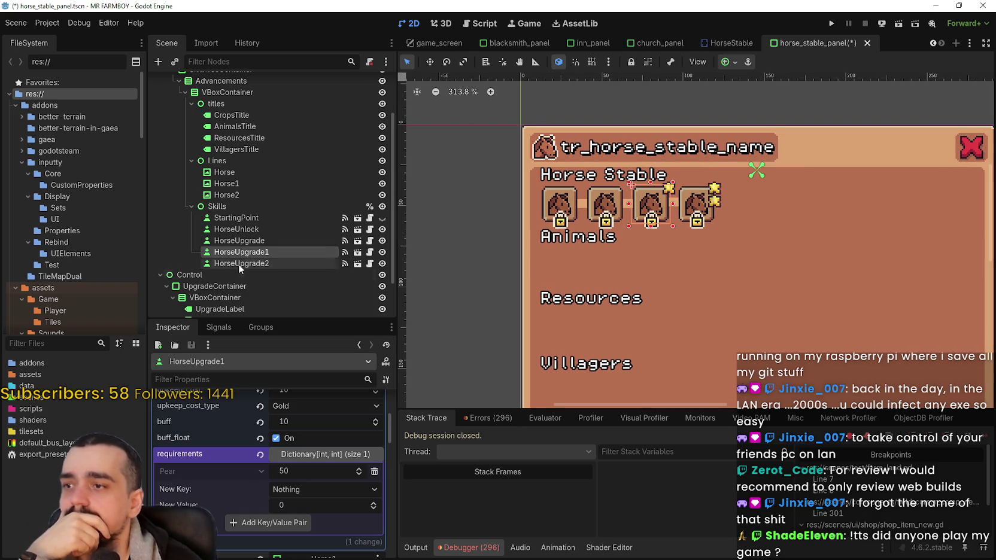
{"action": "scroll", "coordinate": [327, 464], "scroll_direction": "up", "scroll_amount": 5}
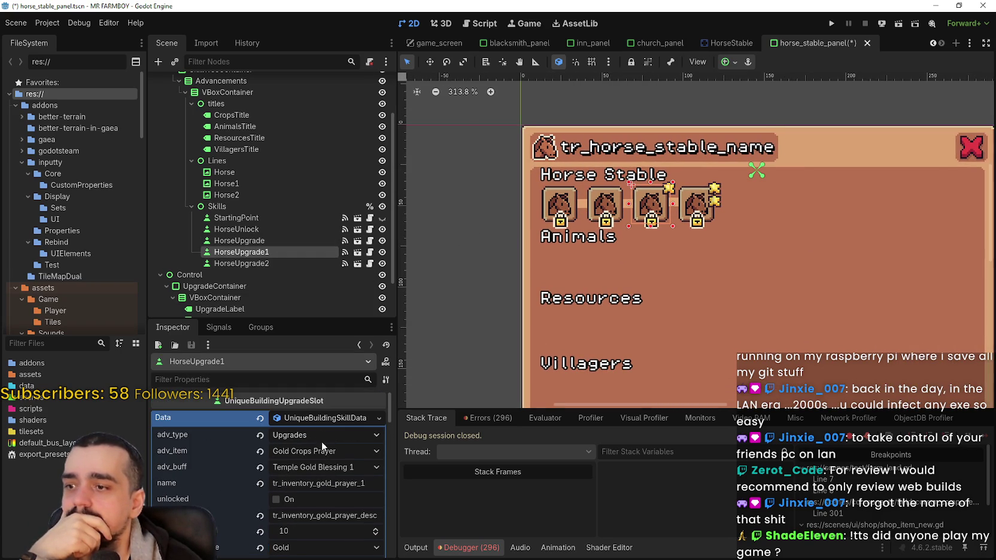
{"action": "left_click", "coordinate": [252, 219]}
{"action": "left_click", "coordinate": [255, 229]}
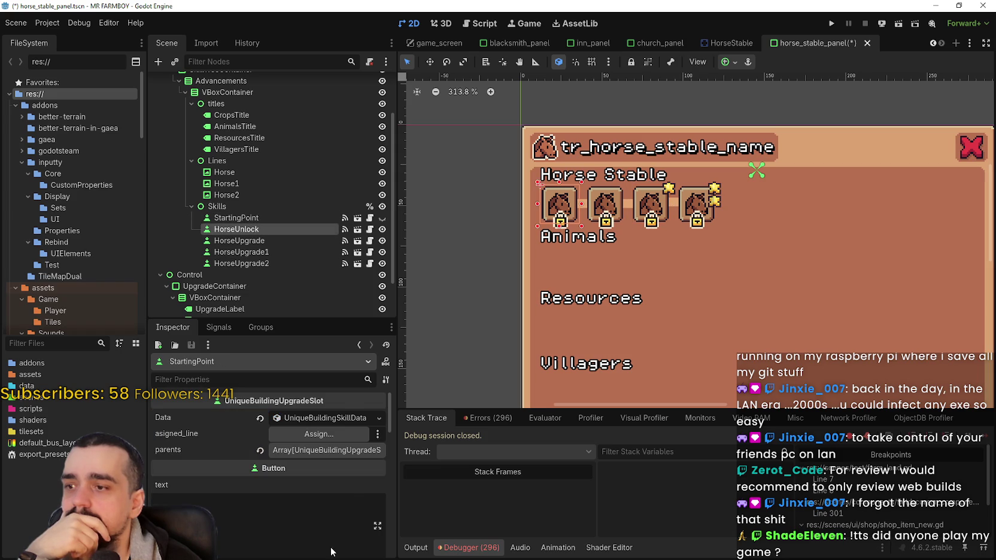
{"action": "scroll", "coordinate": [331, 532], "scroll_direction": "up", "scroll_amount": 3}
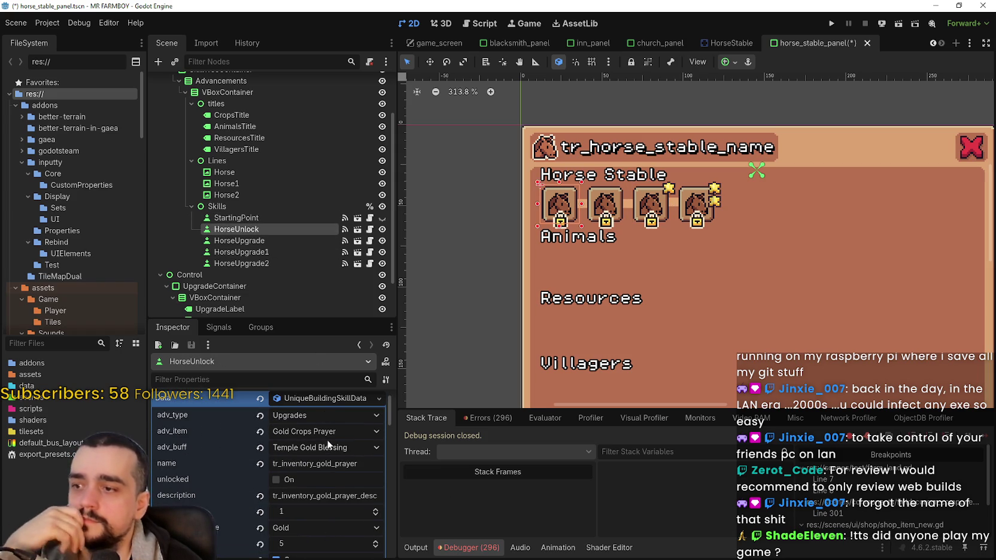
Step: Set HorseUnlock's adv_item to Horse Requests in the Inspector
{"action": "left_click", "coordinate": [327, 432]}
{"action": "scroll", "coordinate": [337, 389], "scroll_direction": "down", "scroll_amount": 10}
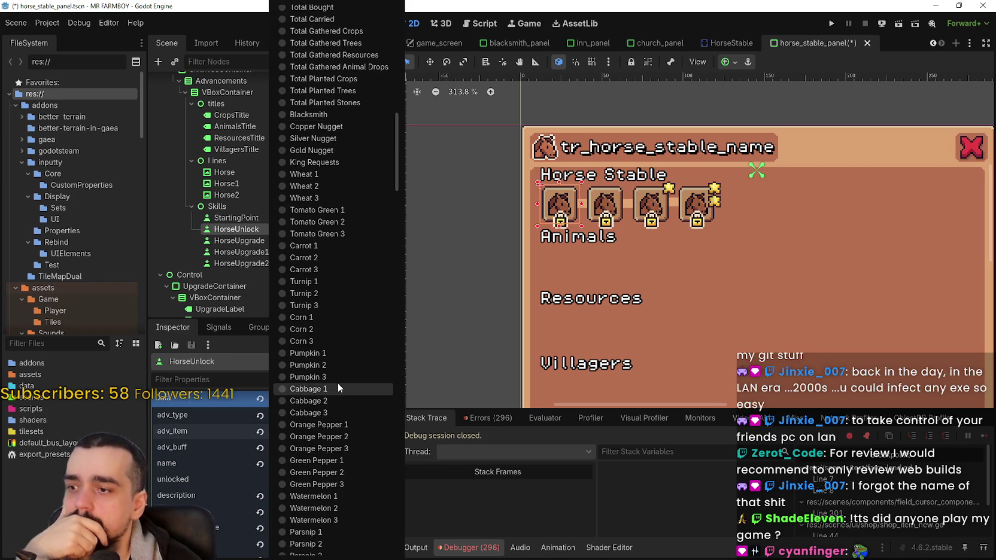
{"action": "scroll", "coordinate": [337, 380], "scroll_direction": "down", "scroll_amount": 15}
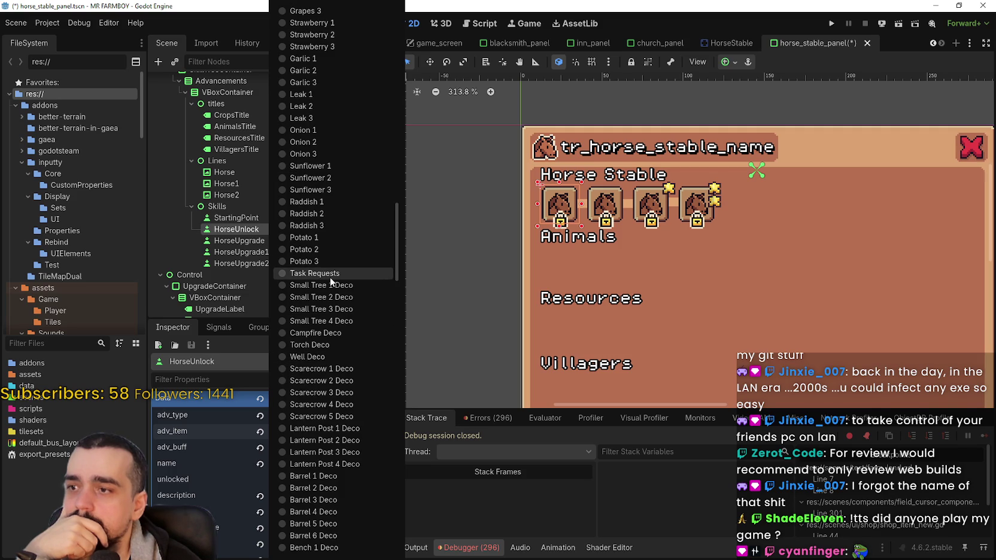
{"action": "scroll", "coordinate": [357, 336], "scroll_direction": "down", "scroll_amount": 5}
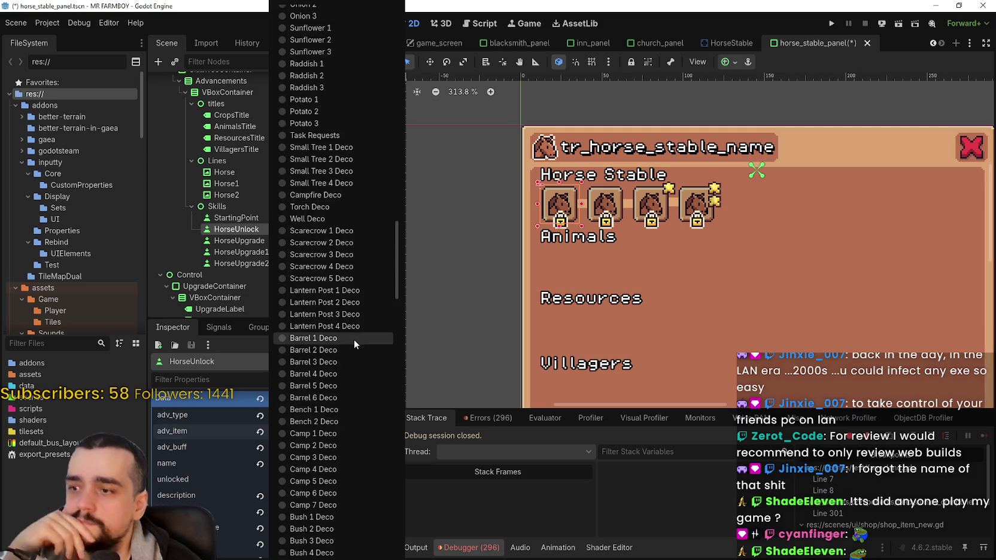
{"action": "scroll", "coordinate": [353, 340], "scroll_direction": "down", "scroll_amount": 20}
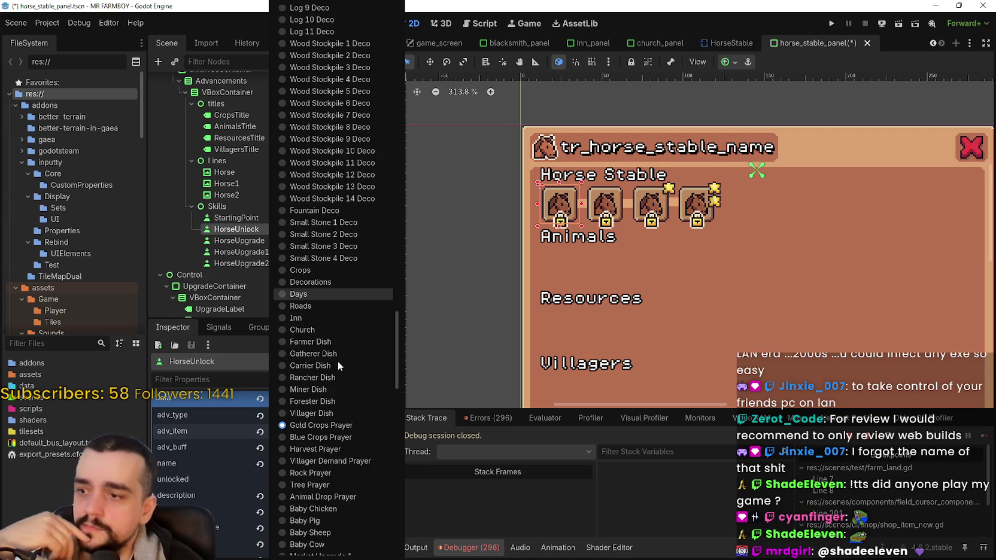
{"action": "scroll", "coordinate": [337, 361], "scroll_direction": "down", "scroll_amount": 3}
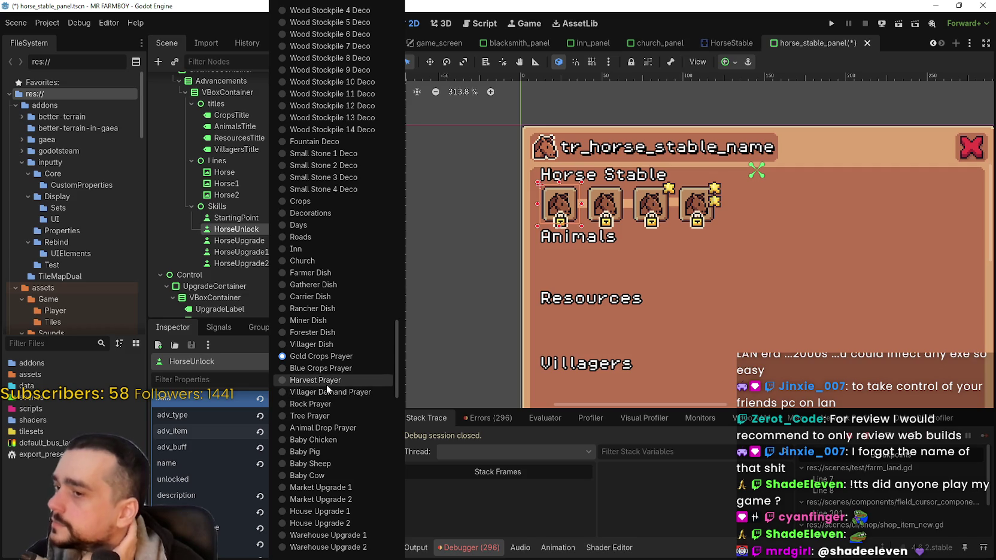
{"action": "scroll", "coordinate": [326, 387], "scroll_direction": "down", "scroll_amount": 15}
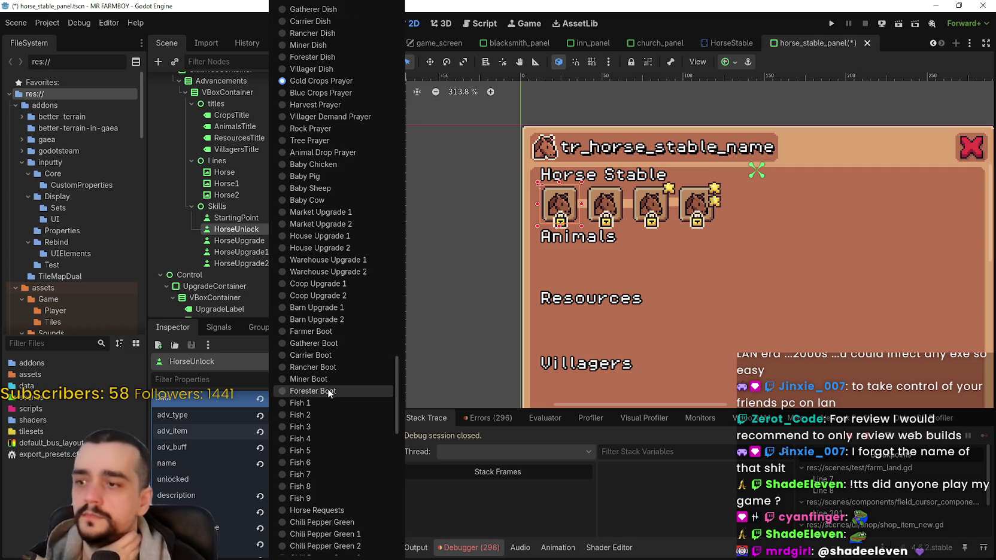
{"action": "left_click", "coordinate": [335, 372]}
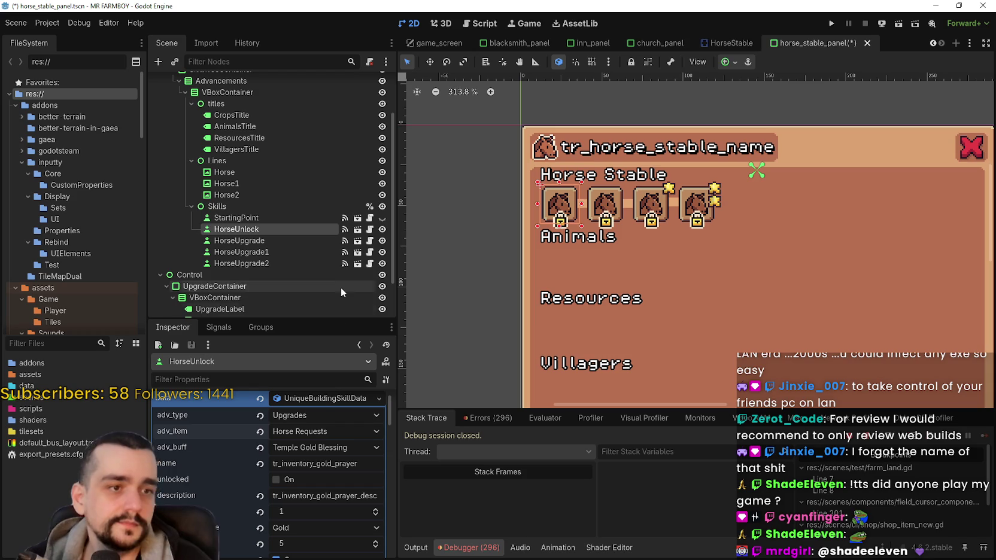
Step: Save horse_stable_panel.tscn with Ctrl+S
{"action": "scroll", "coordinate": [597, 312], "scroll_direction": "up", "scroll_amount": 2}
{"action": "key", "text": "ctrl+s"}
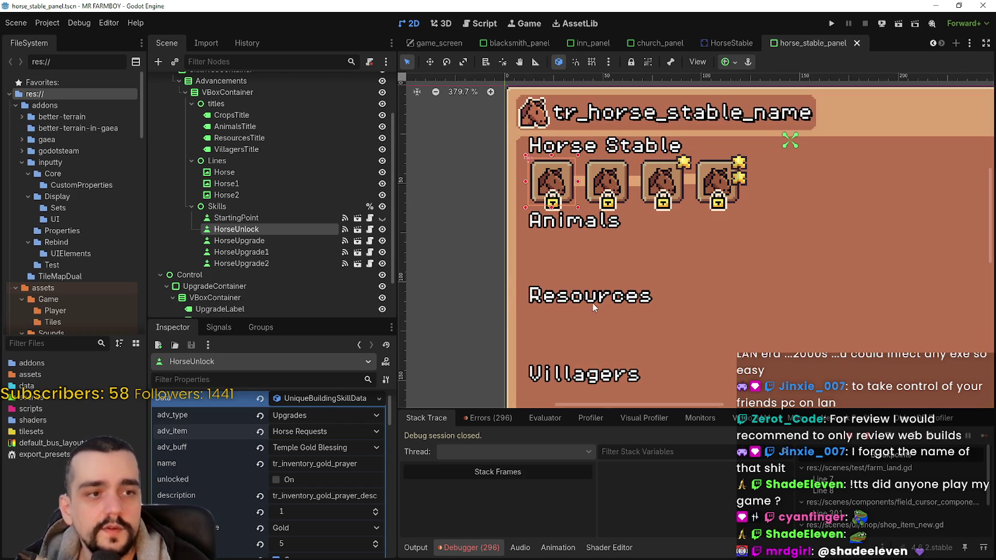
{"action": "scroll", "coordinate": [586, 294], "scroll_direction": "down", "scroll_amount": 2}
{"action": "scroll", "coordinate": [629, 218], "scroll_direction": "up", "scroll_amount": 2}
{"action": "scroll", "coordinate": [615, 217], "scroll_direction": "down", "scroll_amount": 2}
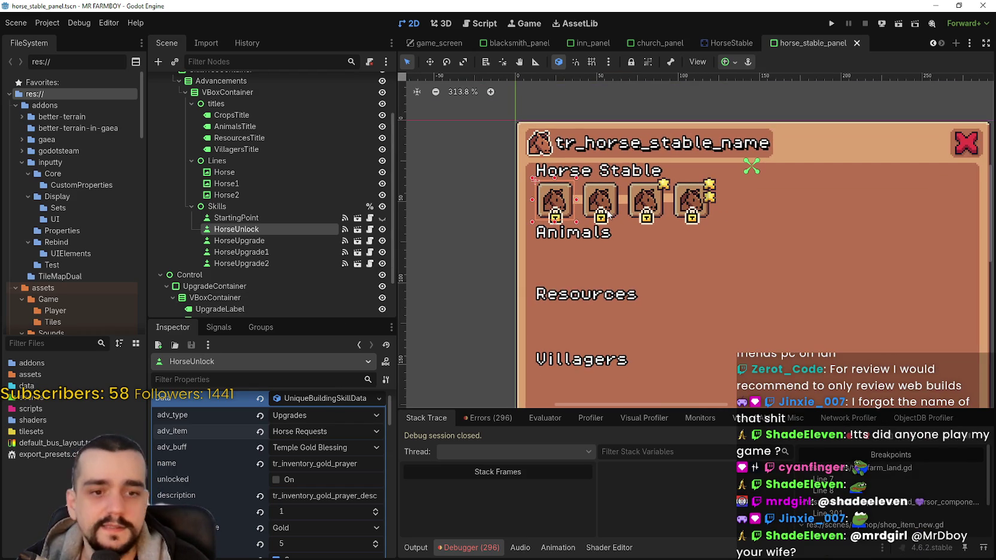
{"action": "scroll", "coordinate": [603, 213], "scroll_direction": "down", "scroll_amount": 1}
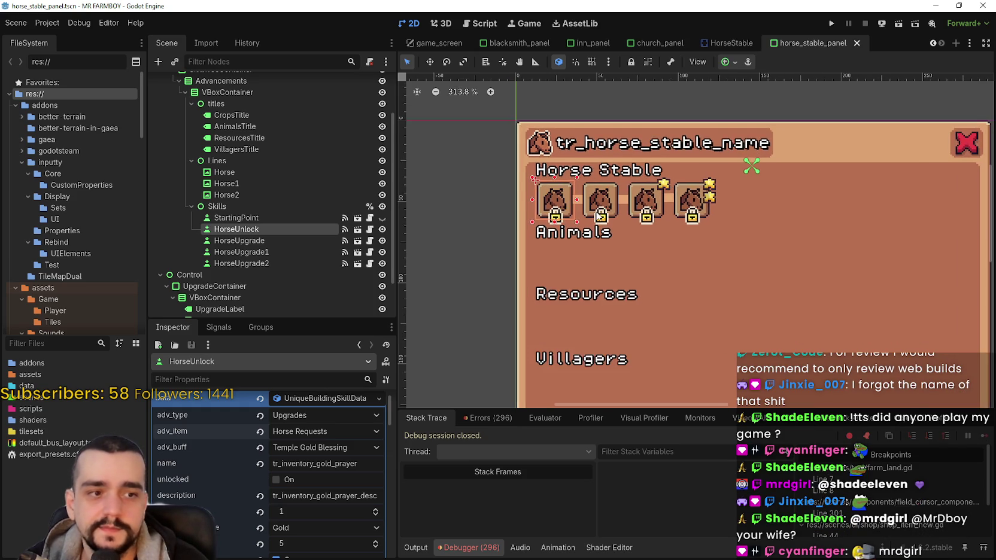
{"action": "scroll", "coordinate": [598, 214], "scroll_direction": "down", "scroll_amount": 1}
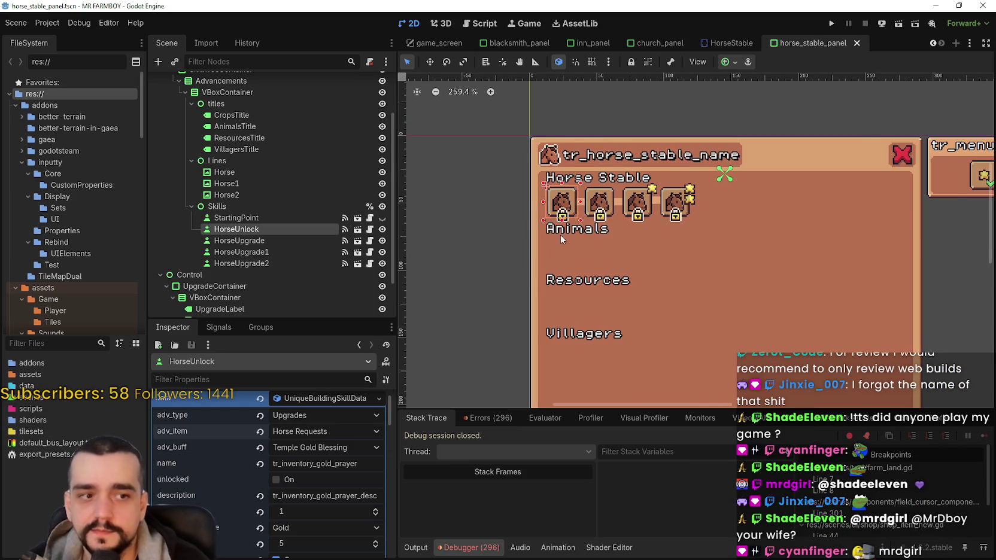
{"action": "scroll", "coordinate": [560, 215], "scroll_direction": "down", "scroll_amount": 1}
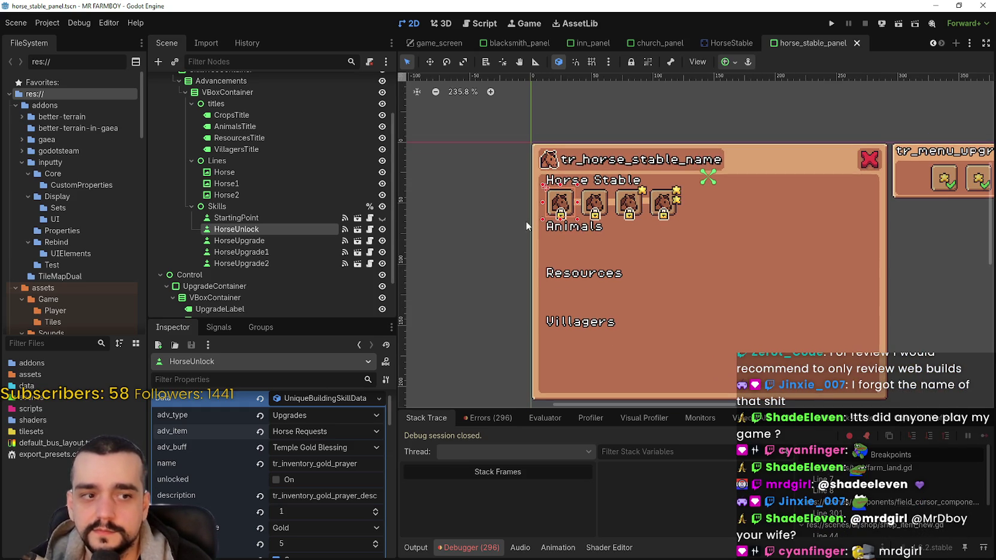
{"action": "left_click", "coordinate": [313, 448]}
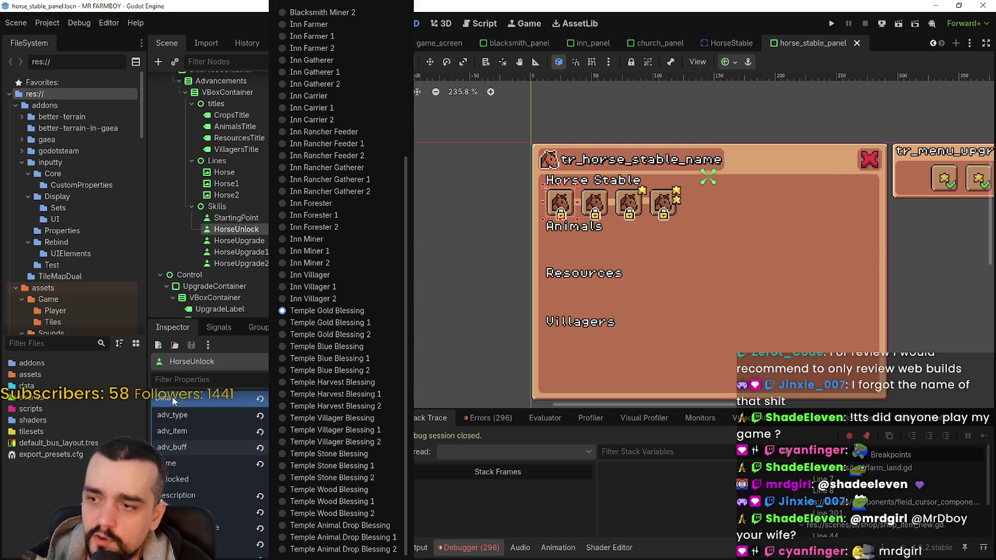
{"action": "left_click", "coordinate": [218, 447]}
{"action": "left_click", "coordinate": [333, 445]}
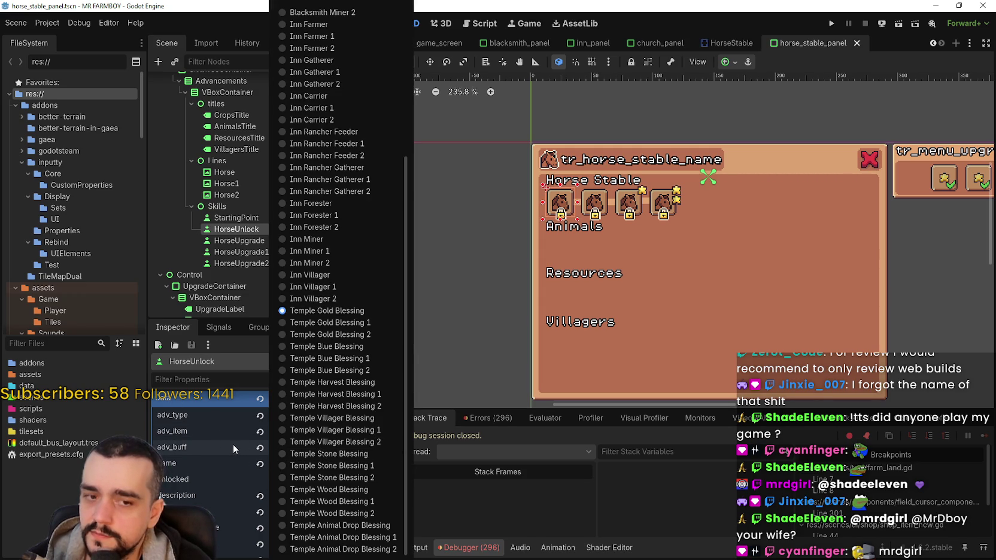
{"action": "left_click", "coordinate": [233, 442]}
{"action": "left_click", "coordinate": [330, 446]}
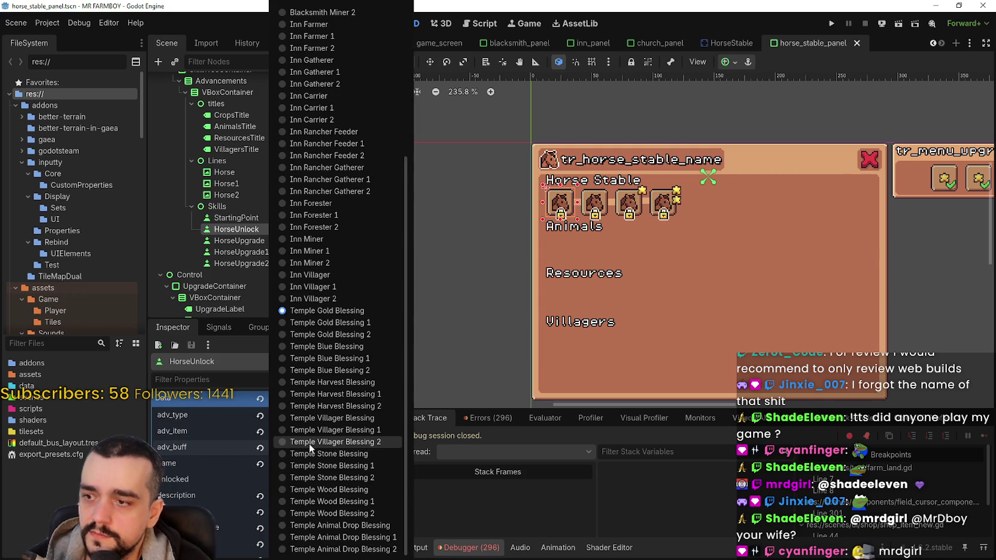
{"action": "left_click", "coordinate": [200, 446]}
{"action": "scroll", "coordinate": [664, 205], "scroll_direction": "up", "scroll_amount": 2}
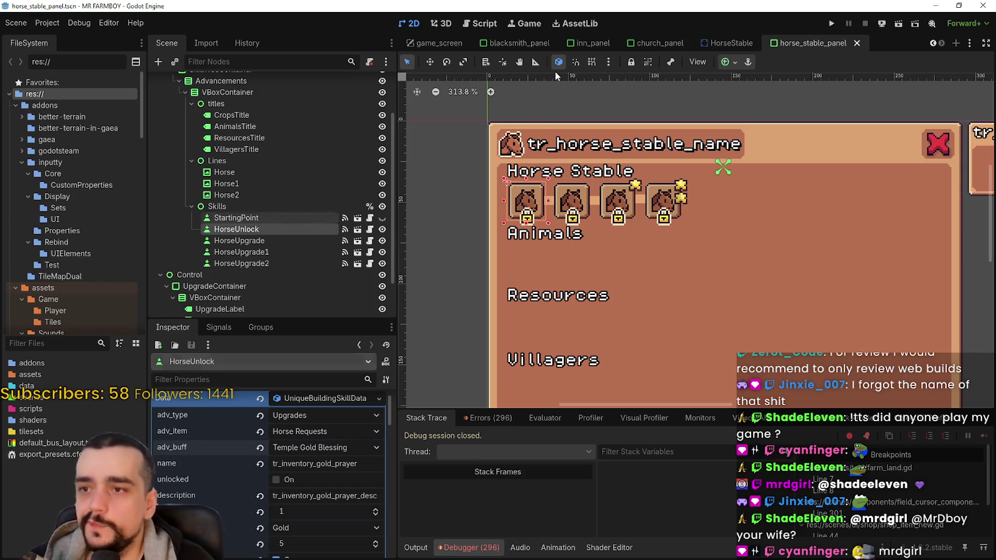
Step: Hide the AnimalsTitle, ResourcesTitle and VillagersTitle nodes using their eye icons
{"action": "scroll", "coordinate": [548, 246], "scroll_direction": "down", "scroll_amount": 2}
{"action": "scroll", "coordinate": [565, 217], "scroll_direction": "up", "scroll_amount": 1}
{"action": "scroll", "coordinate": [565, 216], "scroll_direction": "up", "scroll_amount": 1}
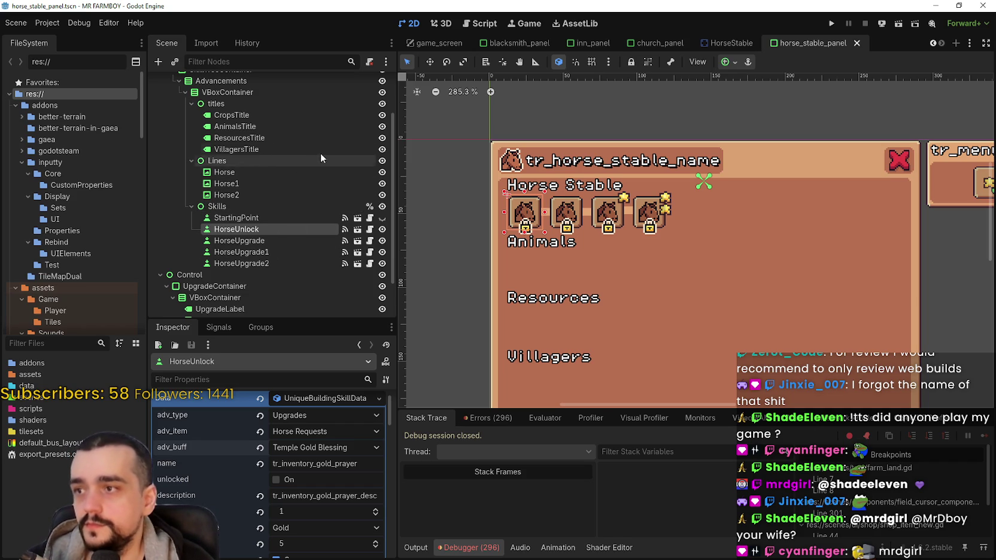
{"action": "left_click", "coordinate": [333, 127]}
{"action": "left_click", "coordinate": [382, 126]}
{"action": "left_click", "coordinate": [381, 138]}
{"action": "left_click", "coordinate": [382, 149]}
{"action": "left_click", "coordinate": [322, 233]}
{"action": "scroll", "coordinate": [651, 249], "scroll_direction": "up", "scroll_amount": 2}
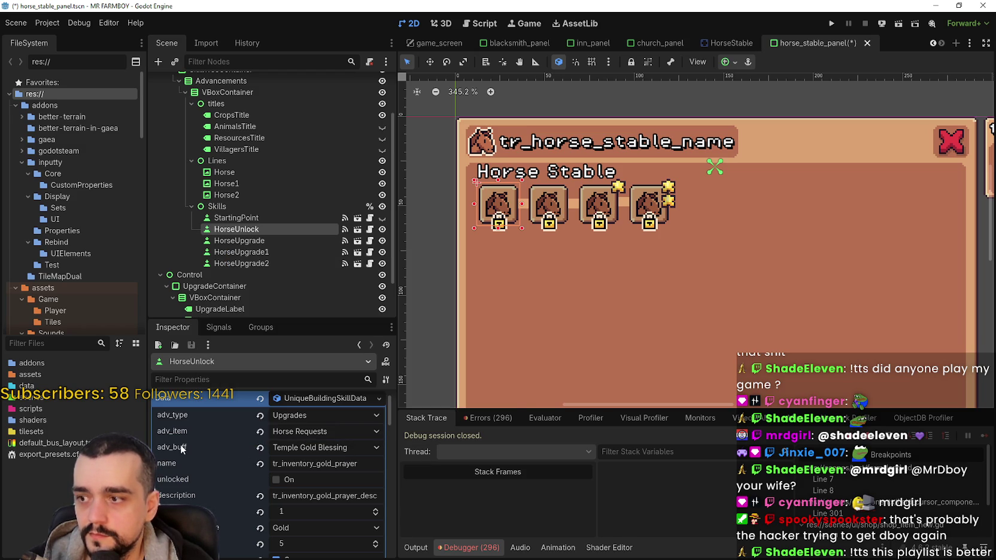
{"action": "left_click", "coordinate": [61, 342]}
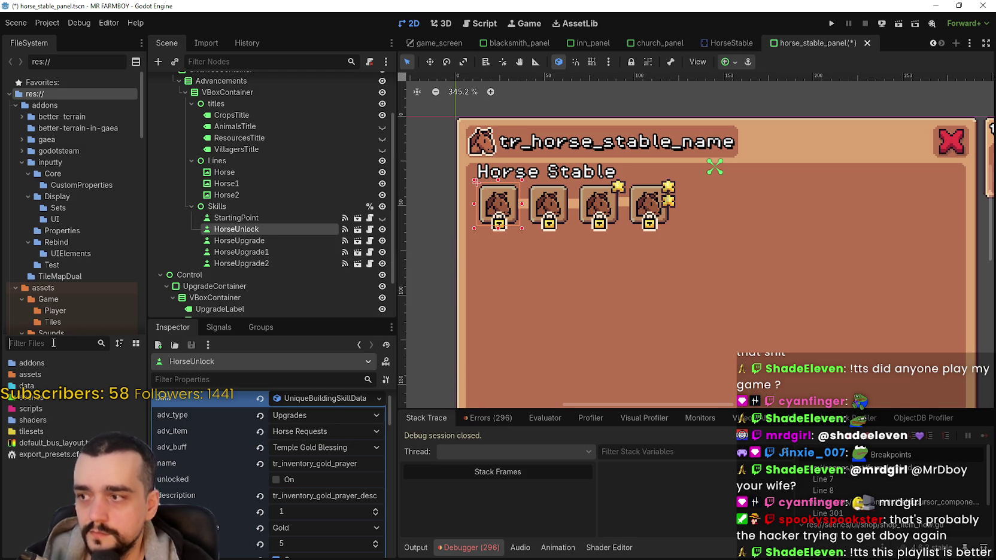
Step: Open data_types.gd via the 'type' file filter and scroll to the enum's end at line 987
{"action": "type", "text": "type"}
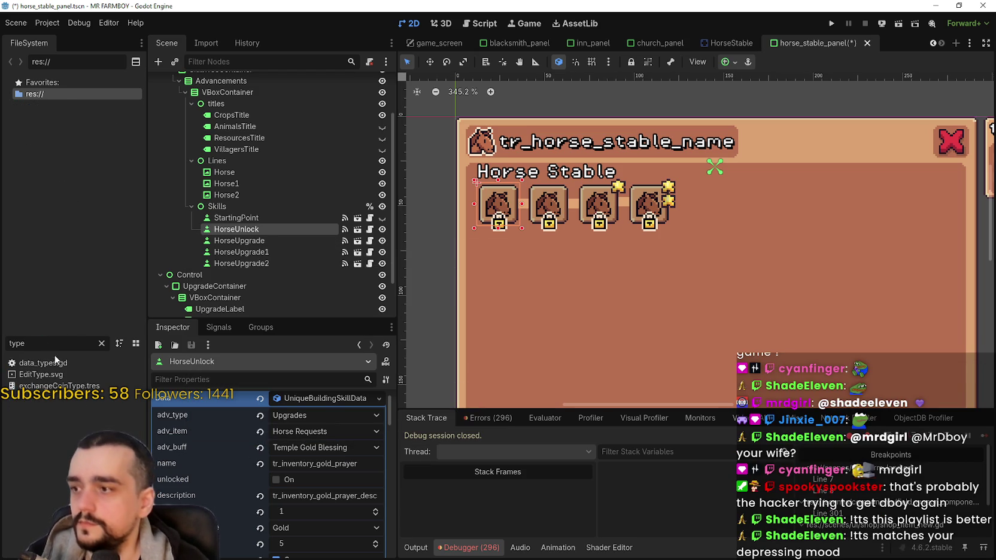
{"action": "left_click", "coordinate": [42, 362]}
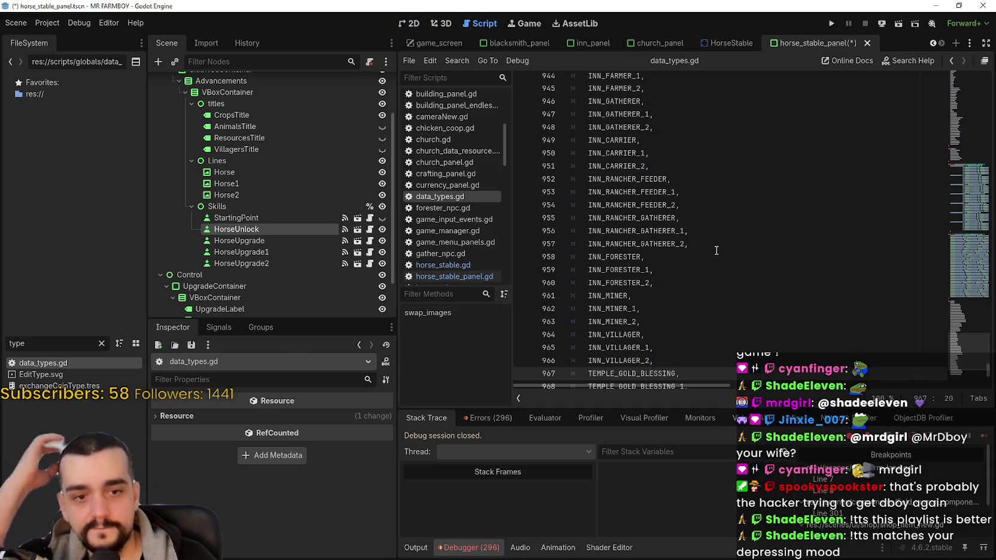
{"action": "scroll", "coordinate": [707, 263], "scroll_direction": "down", "scroll_amount": 3}
{"action": "left_click", "coordinate": [717, 336]}
{"action": "scroll", "coordinate": [718, 338], "scroll_direction": "down", "scroll_amount": 3}
{"action": "scroll", "coordinate": [720, 335], "scroll_direction": "down", "scroll_amount": 2}
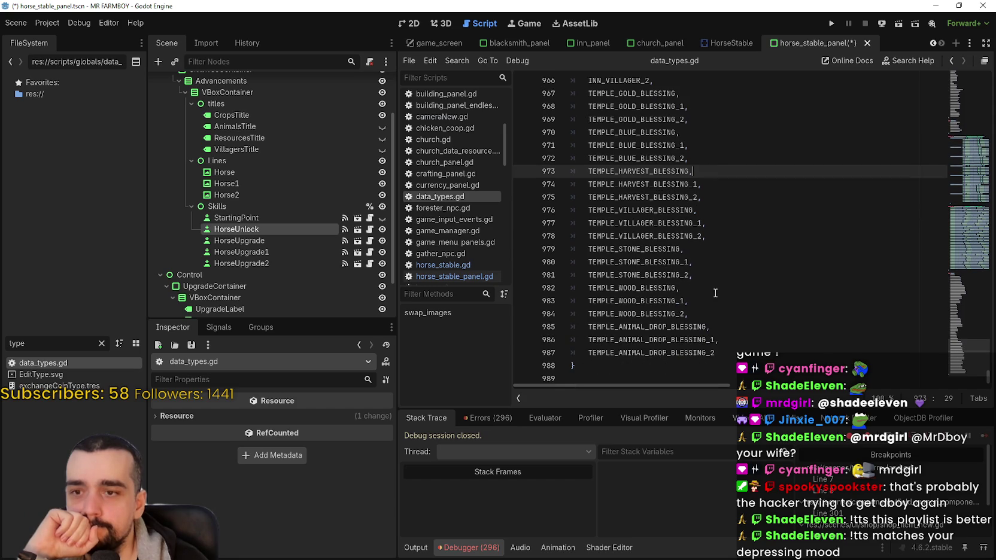
{"action": "left_click", "coordinate": [736, 351]}
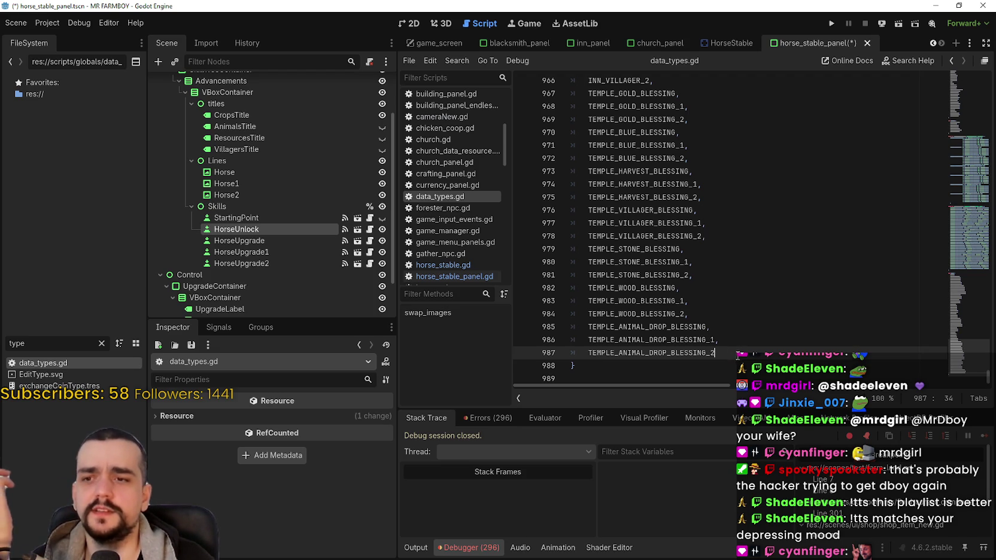
Step: Select the animal drop blessing entries on lines 985–987, then check lines 982–987
{"action": "left_click_drag", "start_coordinate": [736, 352], "coordinate": [528, 325]}
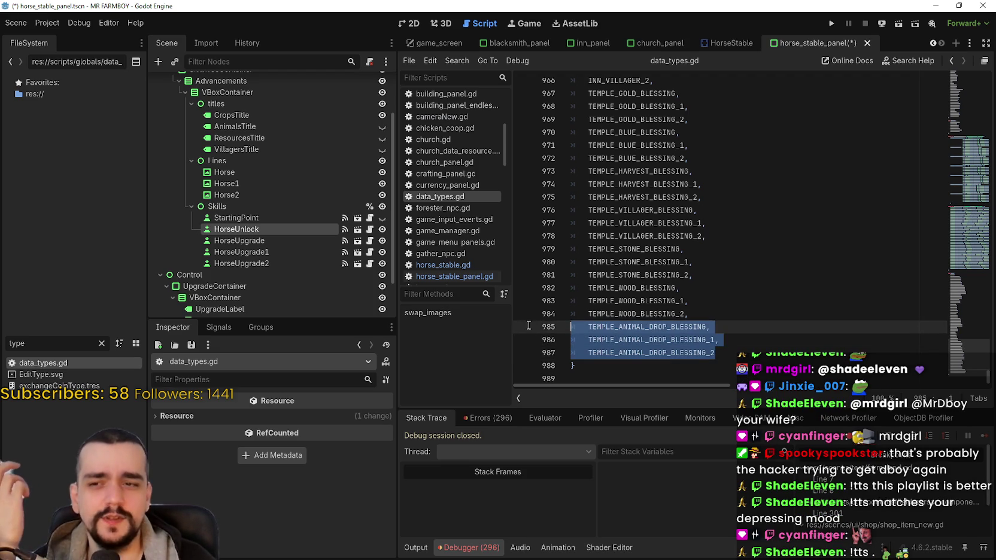
{"action": "left_click", "coordinate": [766, 346]}
{"action": "scroll", "coordinate": [667, 300], "scroll_direction": "up", "scroll_amount": 3}
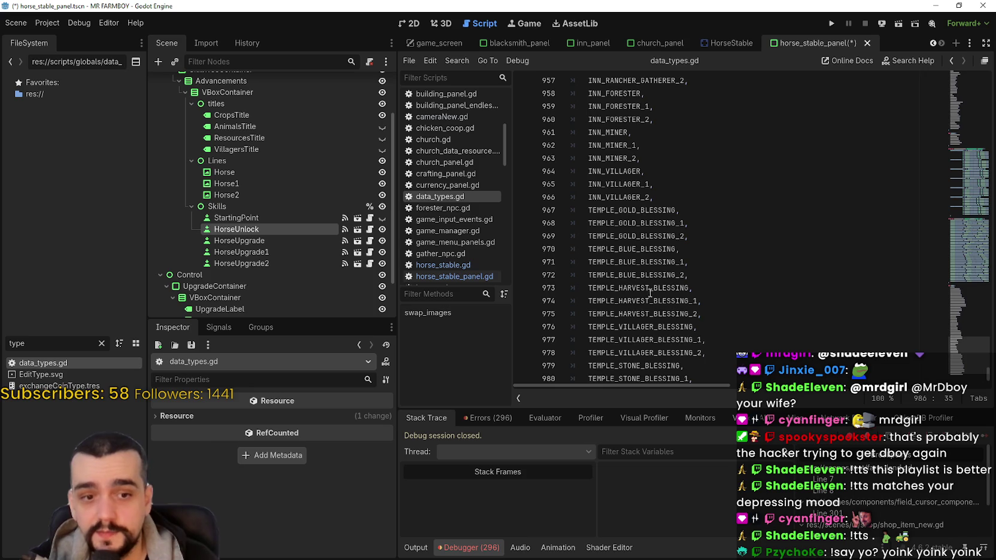
{"action": "scroll", "coordinate": [650, 293], "scroll_direction": "down", "scroll_amount": 3}
{"action": "left_click", "coordinate": [740, 305]}
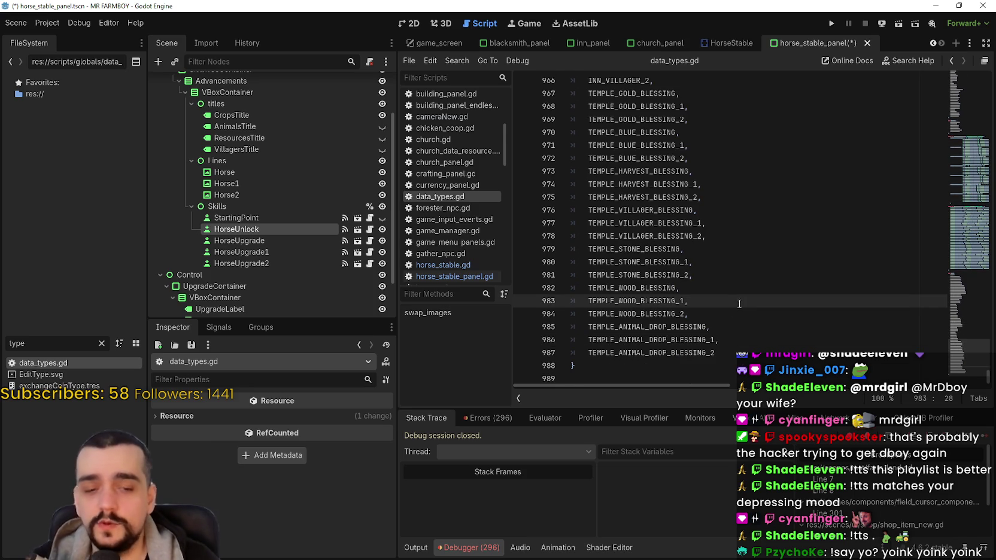
{"action": "left_click", "coordinate": [720, 288]}
{"action": "scroll", "coordinate": [715, 292], "scroll_direction": "up", "scroll_amount": 3}
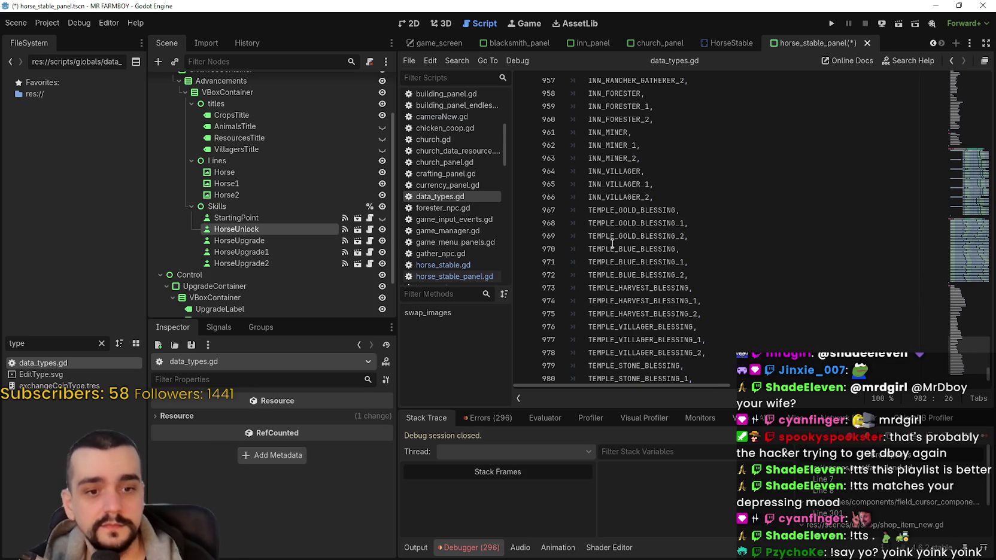
{"action": "scroll", "coordinate": [671, 258], "scroll_direction": "down", "scroll_amount": 3}
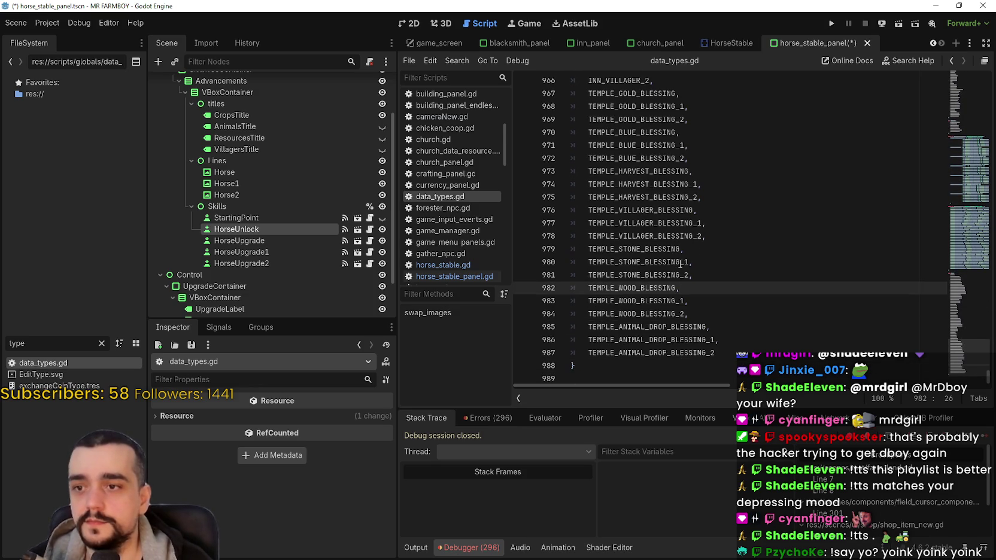
{"action": "left_click", "coordinate": [733, 355]}
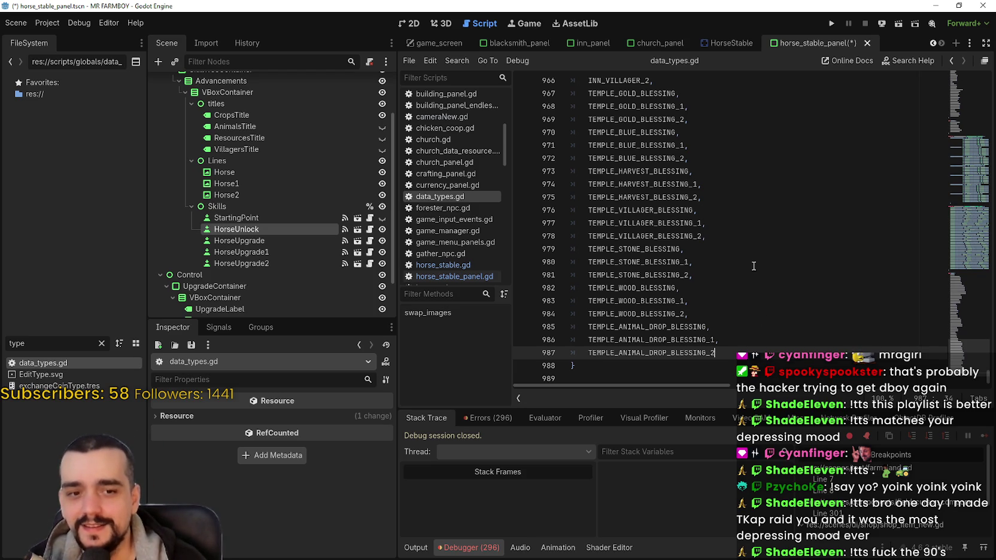
Step: Select the final blessing entries, then place the caret after TEMPLE_ANIMAL_DROP_BLESSING_2
{"action": "mouse_move", "coordinate": [749, 356]}
{"action": "left_mouse_down"}
{"action": "mouse_move", "coordinate": [802, 221]}
{"action": "mouse_move", "coordinate": [814, 273]}
{"action": "mouse_move", "coordinate": [718, 263]}
{"action": "mouse_move", "coordinate": [645, 222]}
{"action": "left_mouse_up"}
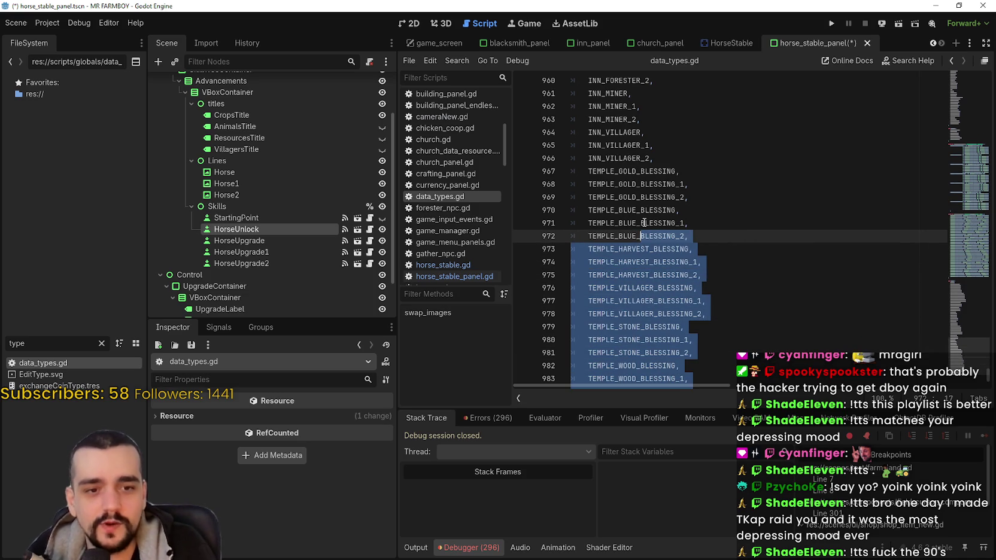
{"action": "scroll", "coordinate": [688, 264], "scroll_direction": "down", "scroll_amount": 2}
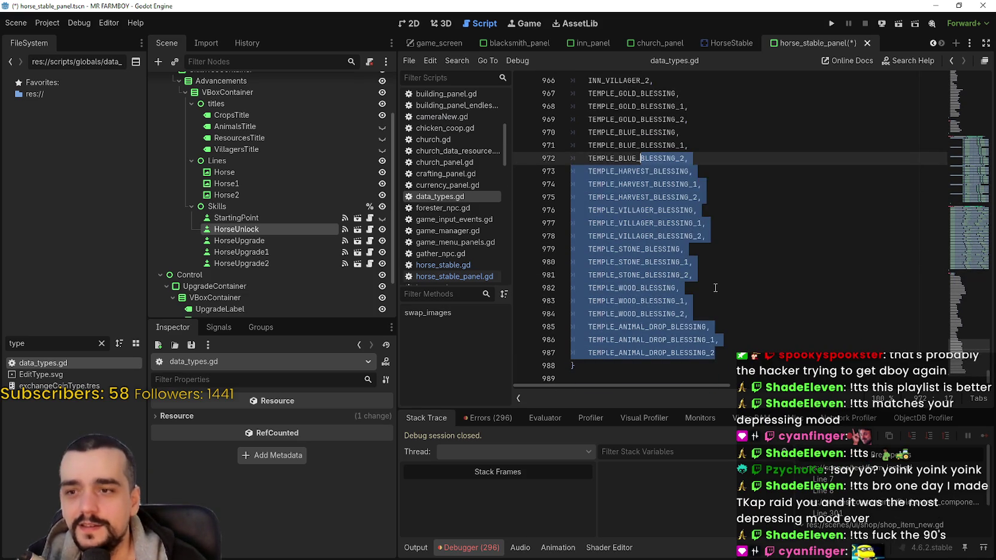
{"action": "left_click", "coordinate": [737, 363]}
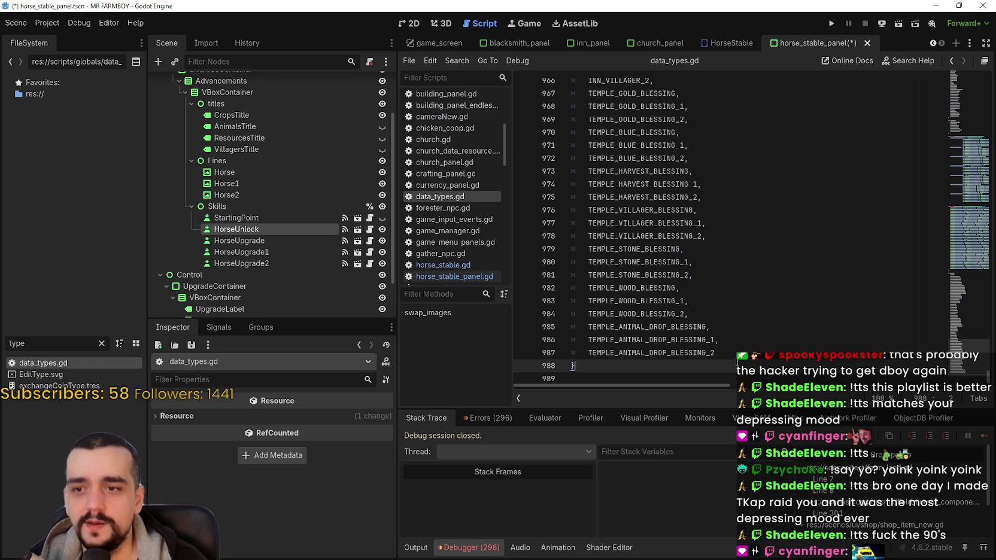
{"action": "left_click_drag", "start_coordinate": [737, 345], "coordinate": [698, 339]}
{"action": "left_click_drag", "start_coordinate": [552, 281], "coordinate": [583, 246]}
{"action": "scroll", "coordinate": [598, 270], "scroll_direction": "down", "scroll_amount": 3}
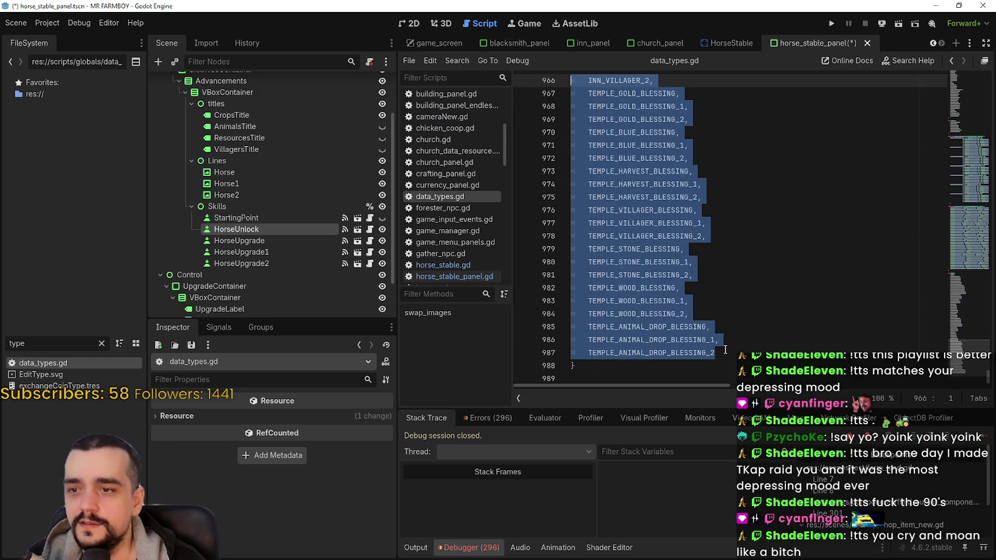
{"action": "left_click", "coordinate": [777, 353]}
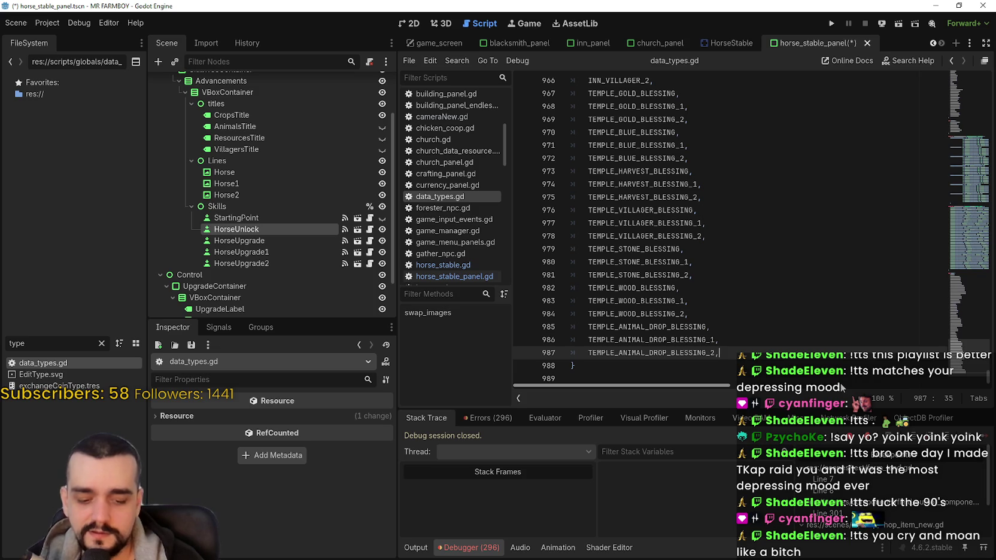
Step: Append PLAYER_HORSE_STABLE and PLAYER_HORSE_STABLE_0 entries after the last enum entry
{"action": "key", "text": "Return"}
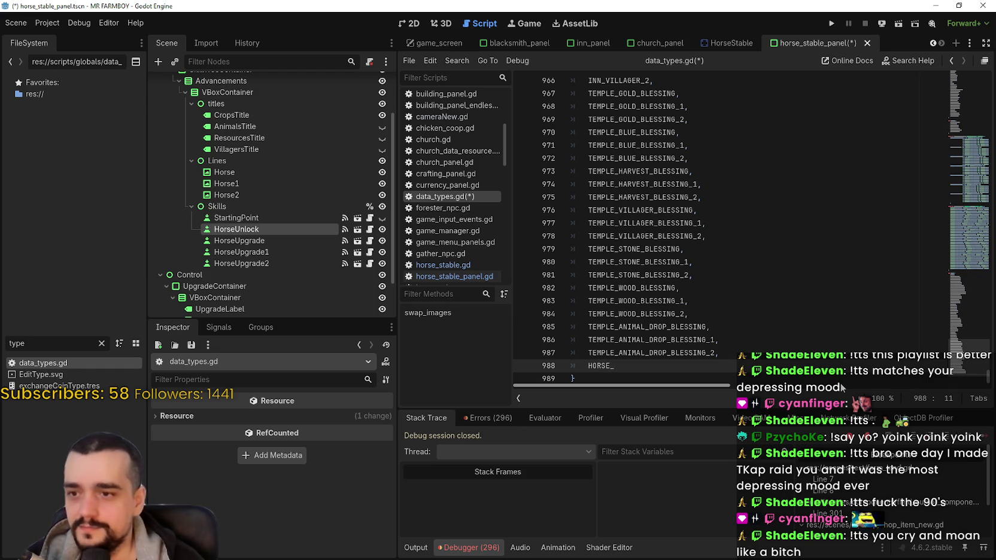
{"action": "key", "text": "BackSpace"}
{"action": "key", "text": "BackSpace"}
{"action": "key", "text": "BackSpace"}
{"action": "type", "text": "PLAYER_"}
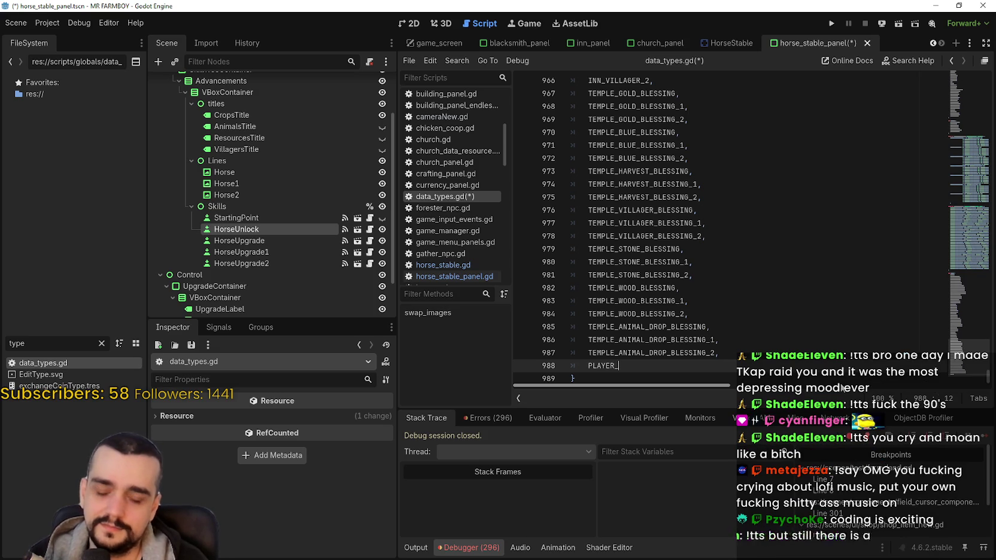
{"action": "type", "text": "HORSE_"}
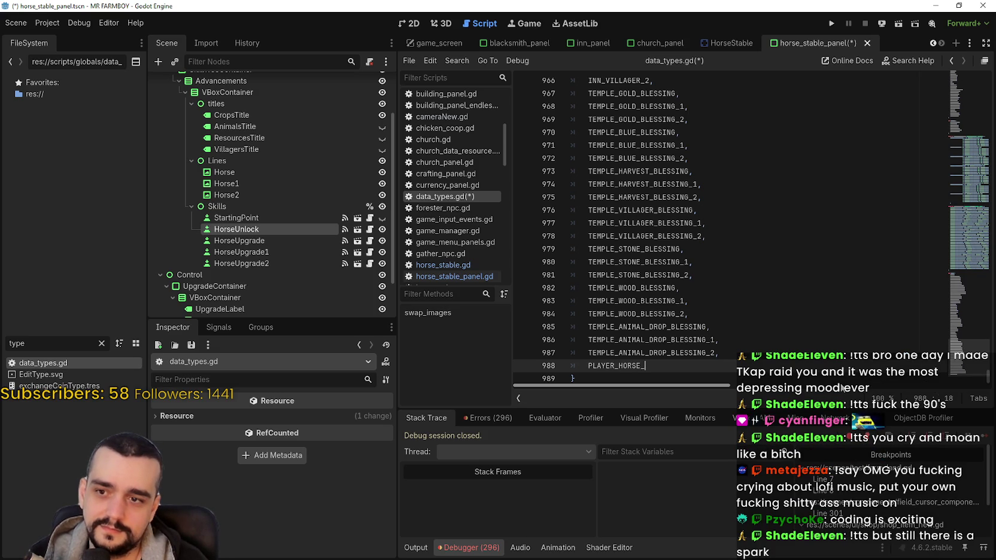
{"action": "type", "text": "STABLE,"}
{"action": "key", "text": "Return"}
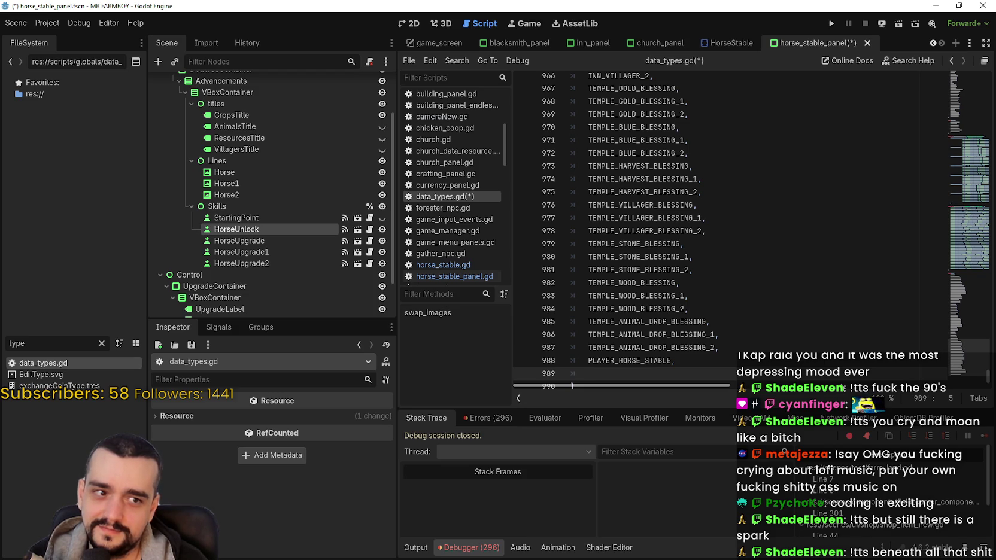
{"action": "type", "text": "PLAYER_HORSE_STABLE,"}
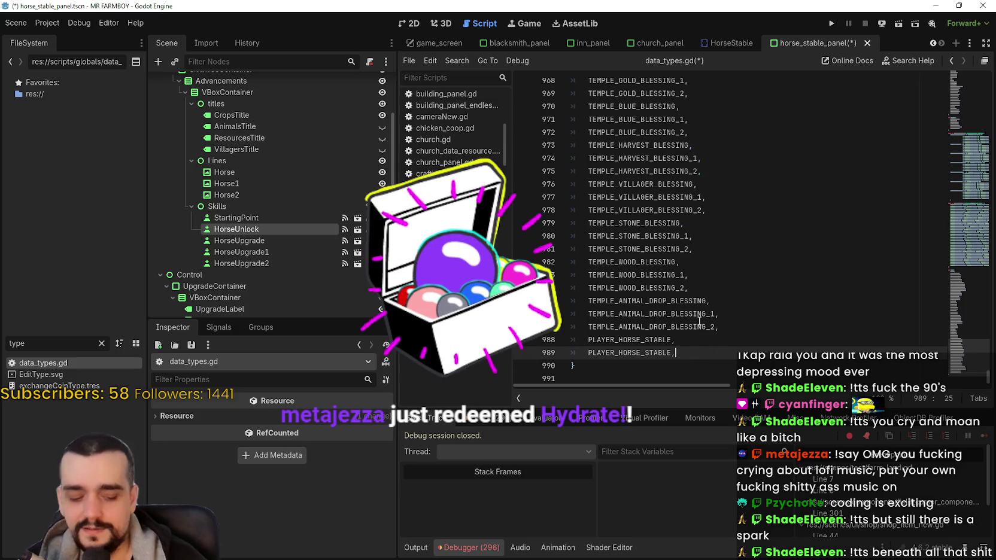
{"action": "key", "text": "Left"}
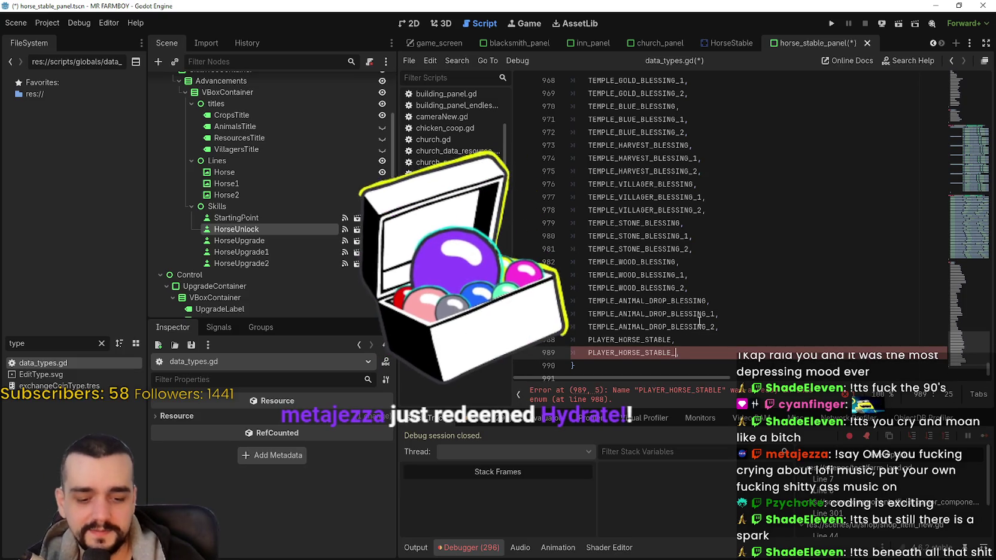
{"action": "type", "text": "_0,"}
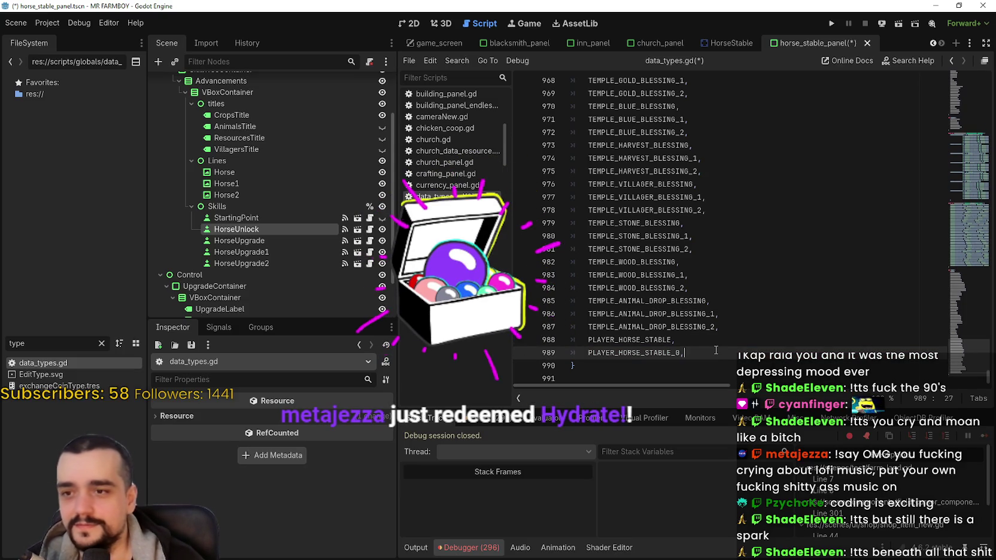
Step: Add PLAYER_HORSE_STABLE_1 below it and paste another copy of the entry
{"action": "key", "text": "shift+Home"}
{"action": "key", "text": "ctrl+c"}
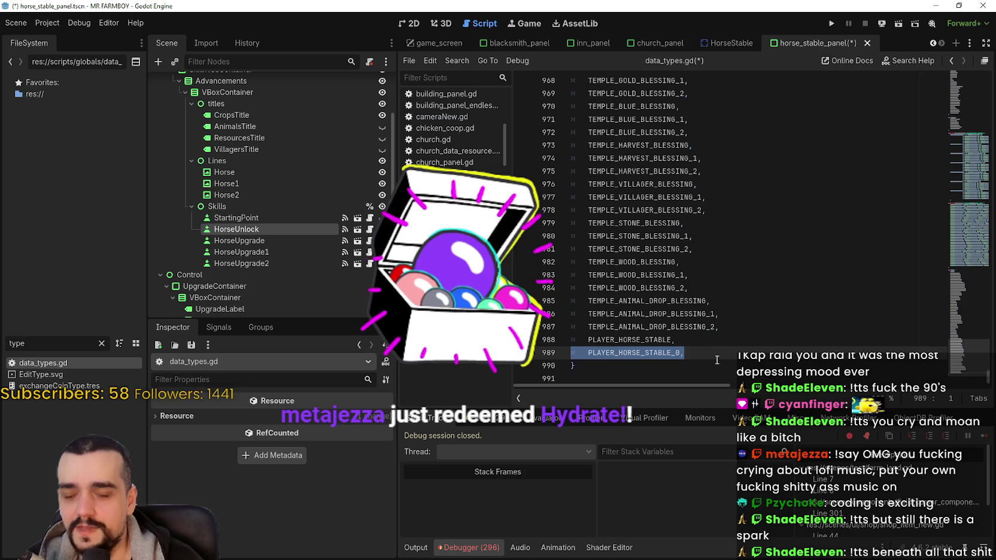
{"action": "left_click", "coordinate": [731, 350]}
{"action": "key", "text": "Return"}
{"action": "key", "text": "ctrl+v"}
{"action": "key", "text": "BackSpace"}
{"action": "key", "text": "BackSpace"}
{"action": "type", "text": "1"}
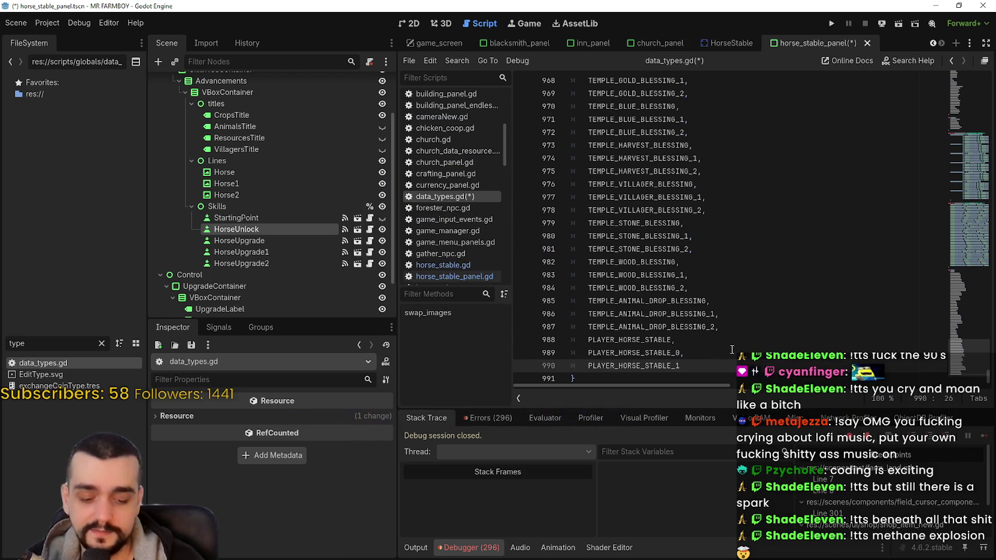
{"action": "key", "text": "Return"}
{"action": "key", "text": "BackSpace"}
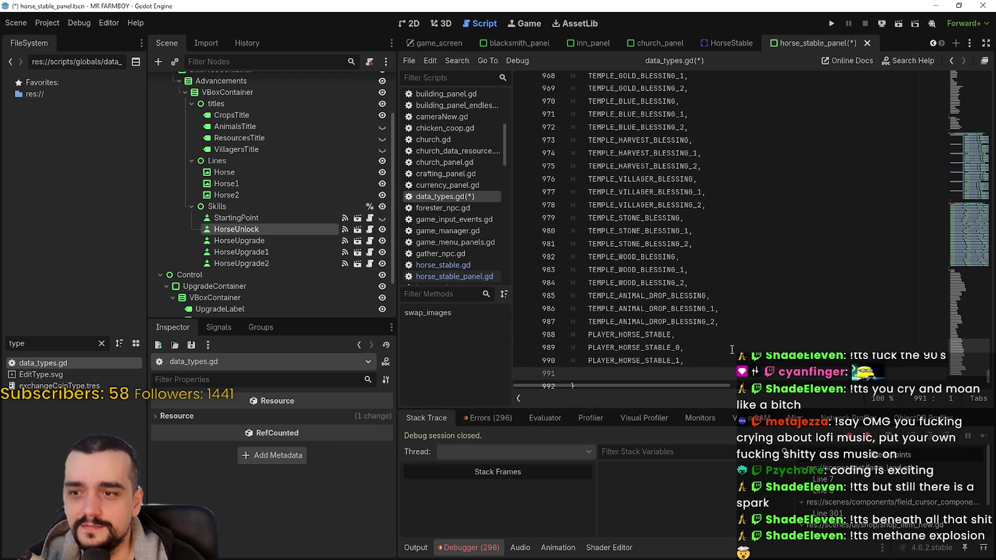
{"action": "key", "text": "ctrl+v"}
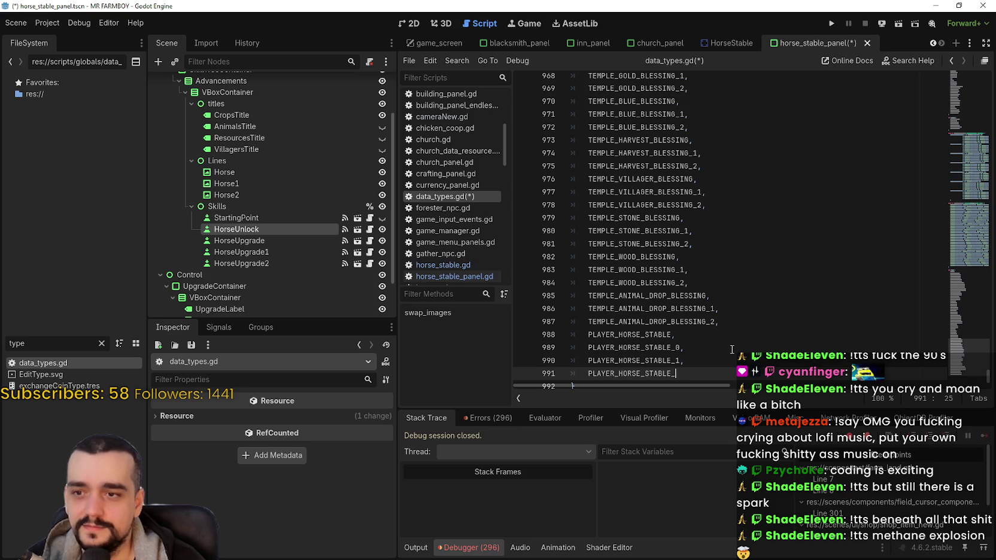
{"action": "type", "text": "2"}
Step: Save the data_types.gd script with the new enum entries
{"action": "scroll", "coordinate": [728, 348], "scroll_direction": "down", "scroll_amount": 1}
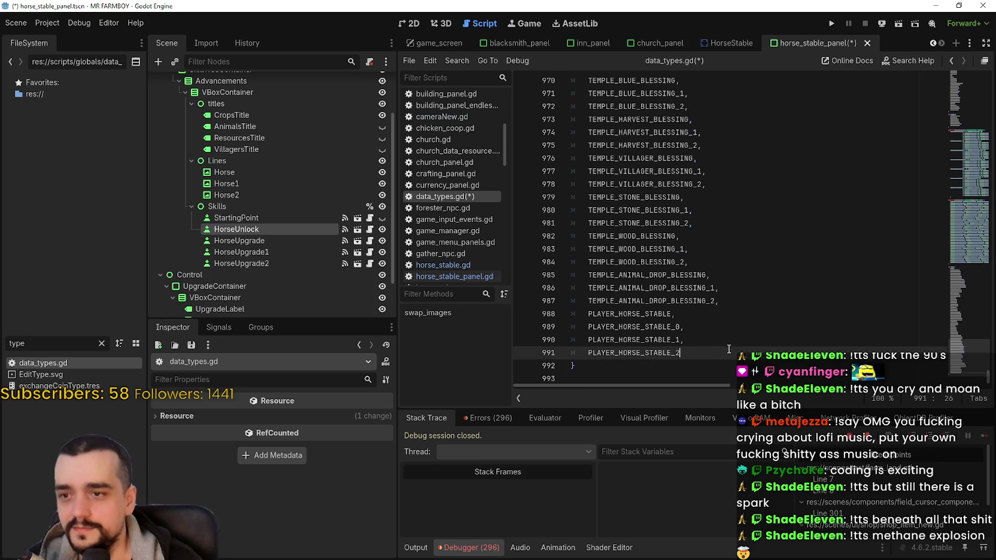
{"action": "left_click", "coordinate": [725, 313]}
{"action": "left_click", "coordinate": [724, 300]}
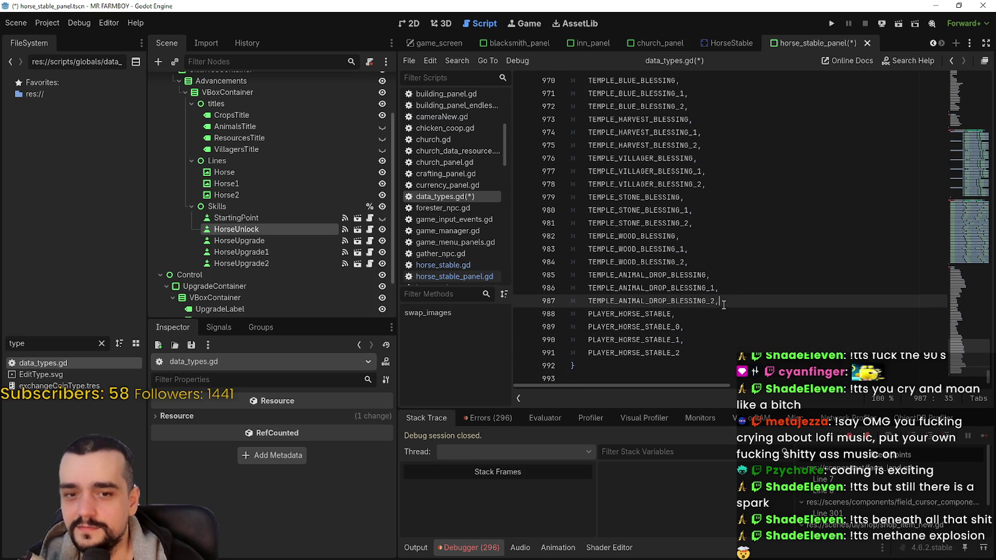
{"action": "key", "text": "ctrl+s"}
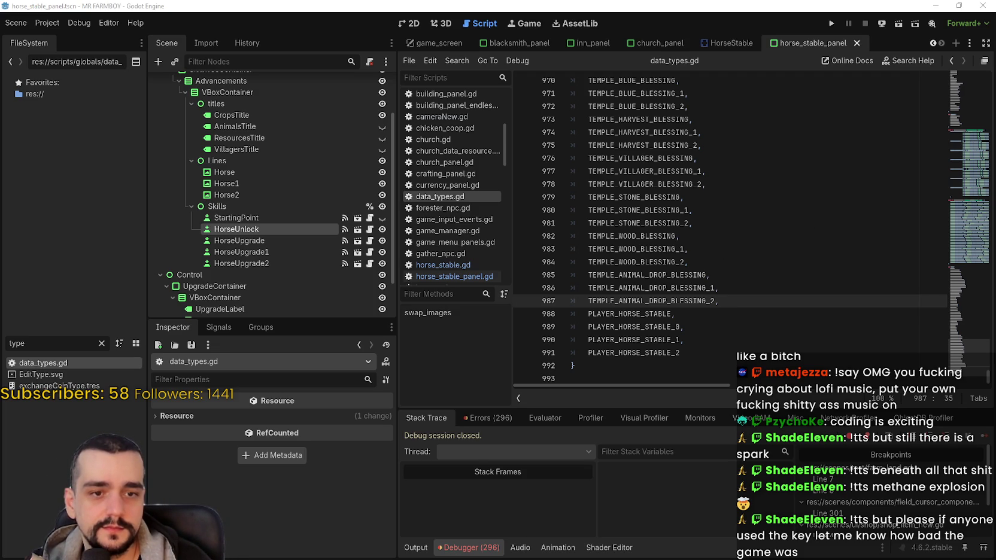
Step: Zoom into the FARM BOY poster and pan across its title and lower sections
{"action": "left_click_drag", "start_coordinate": [995, 25], "coordinate": [531, 25]}
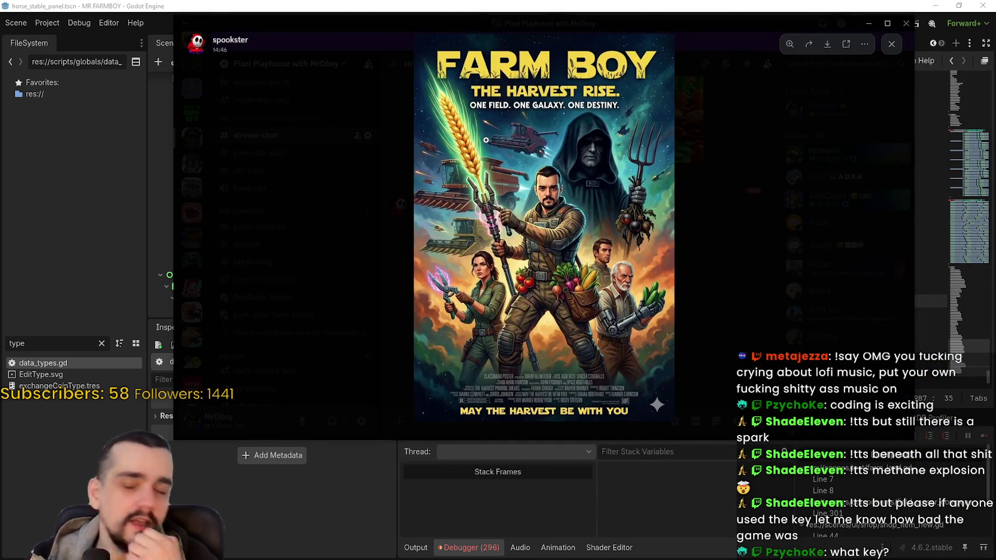
{"action": "left_click", "coordinate": [512, 95]}
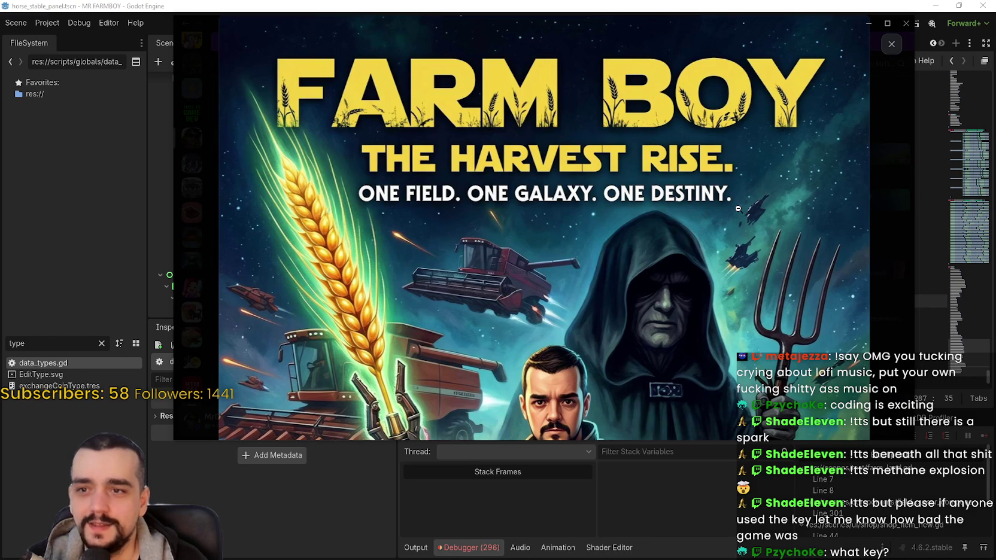
{"action": "left_click_drag", "start_coordinate": [499, 377], "coordinate": [483, 127]}
{"action": "left_click_drag", "start_coordinate": [552, 222], "coordinate": [546, 280]}
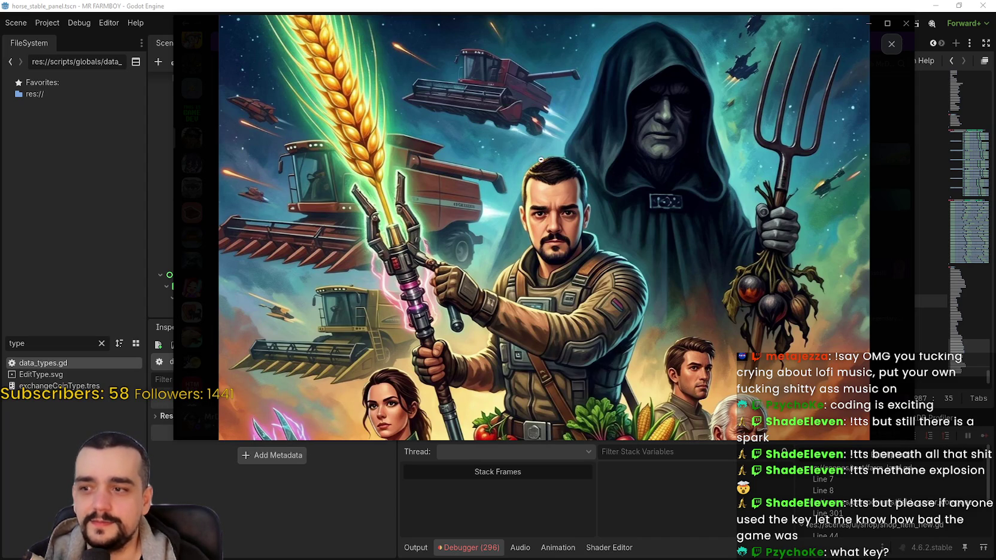
{"action": "mouse_move", "coordinate": [538, 311]}
{"action": "left_mouse_down"}
{"action": "mouse_move", "coordinate": [526, 142]}
{"action": "mouse_move", "coordinate": [536, 198]}
{"action": "mouse_move", "coordinate": [522, 371]}
{"action": "mouse_move", "coordinate": [562, 229]}
{"action": "mouse_move", "coordinate": [596, 198]}
{"action": "mouse_move", "coordinate": [580, 242]}
{"action": "left_mouse_up"}
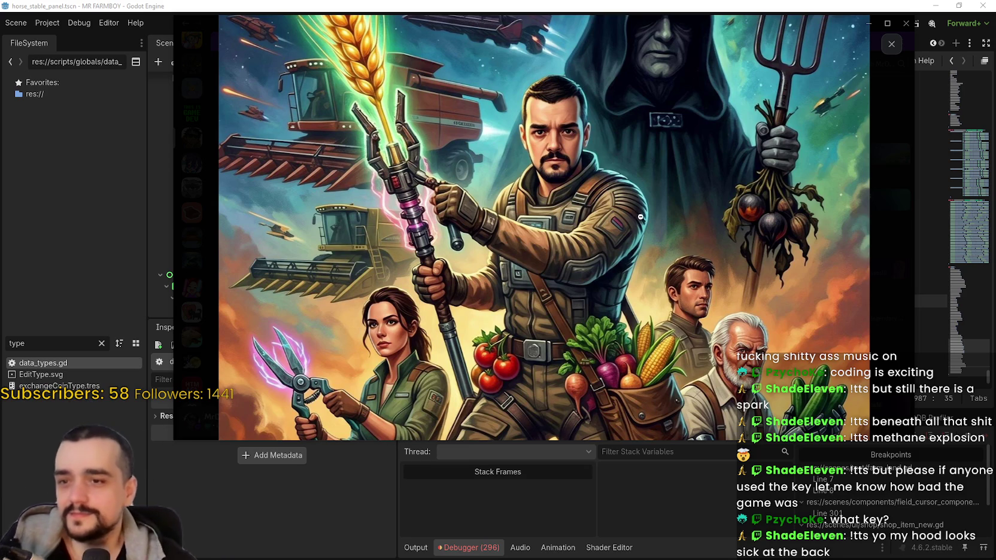
{"action": "left_click_drag", "start_coordinate": [612, 263], "coordinate": [616, 148]}
{"action": "scroll", "coordinate": [595, 227], "scroll_direction": "down", "scroll_amount": 5}
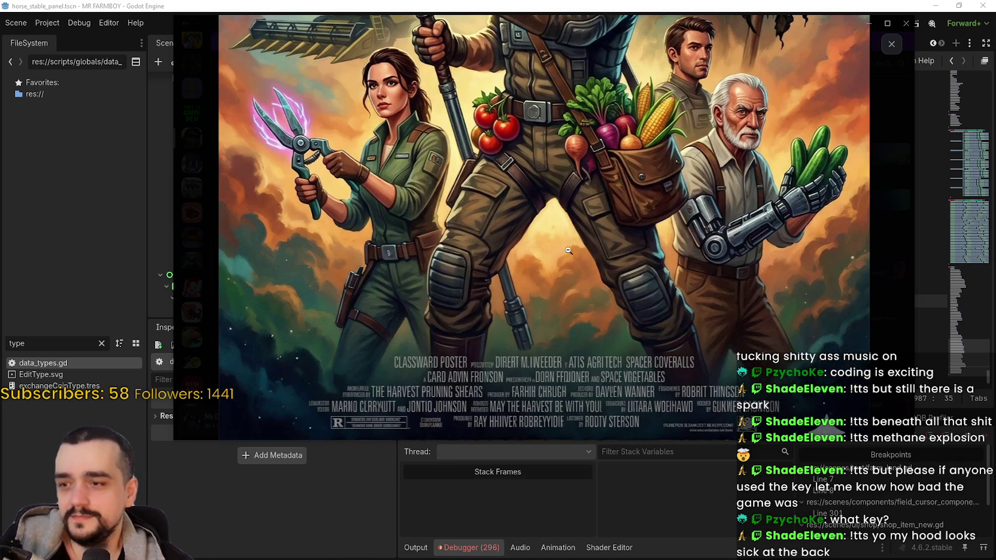
{"action": "key", "text": "Right"}
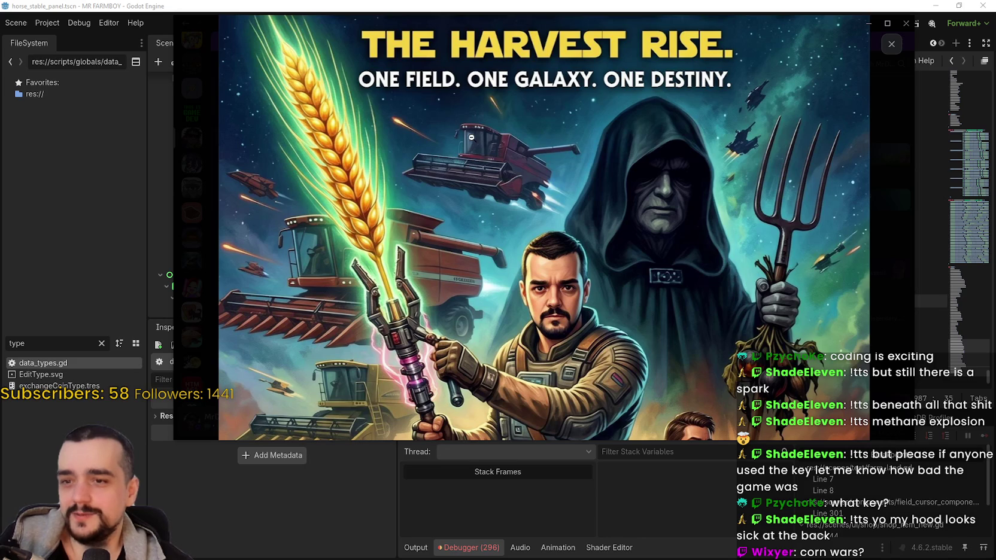
{"action": "scroll", "coordinate": [417, 231], "scroll_direction": "down", "scroll_amount": 4}
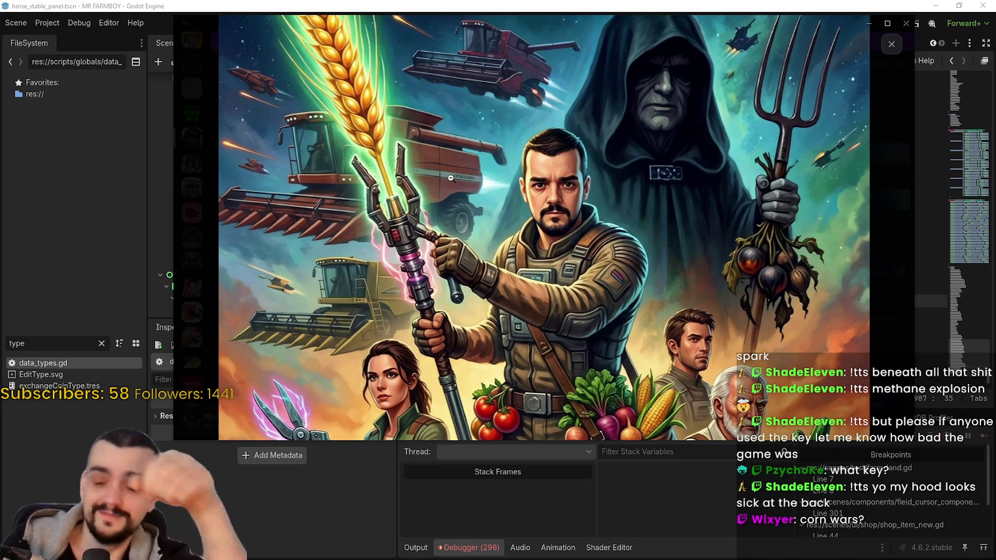
{"action": "scroll", "coordinate": [446, 175], "scroll_direction": "down", "scroll_amount": 8}
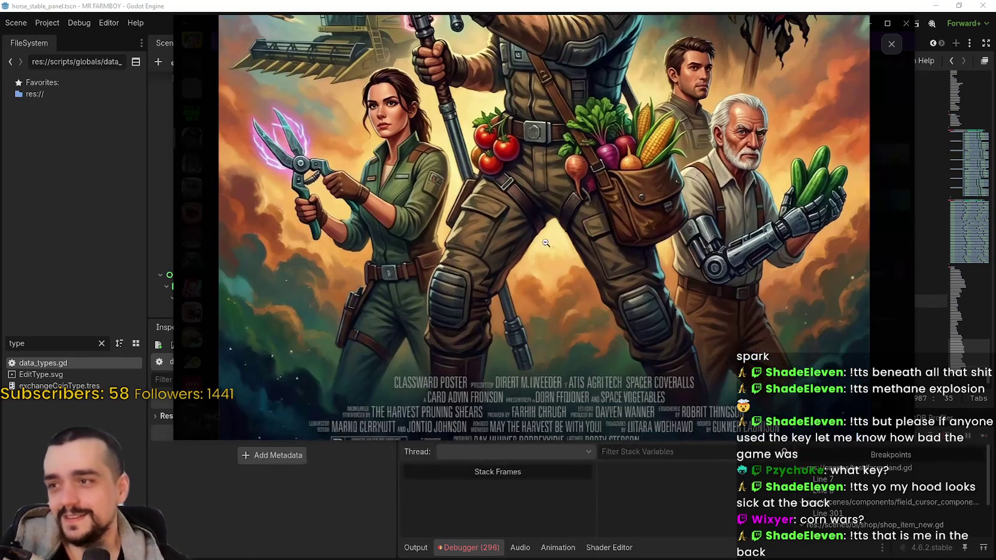
{"action": "scroll", "coordinate": [522, 243], "scroll_direction": "up", "scroll_amount": 2}
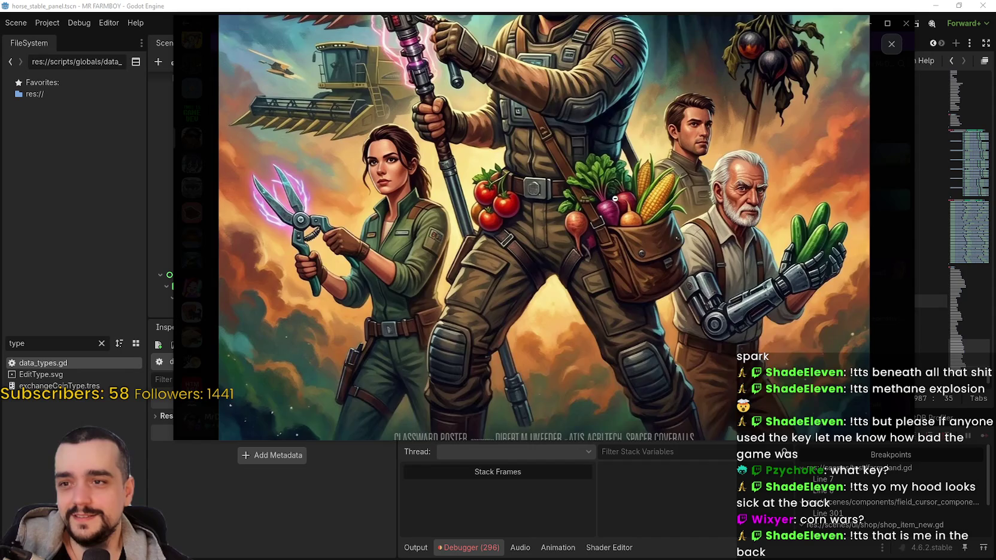
{"action": "scroll", "coordinate": [615, 201], "scroll_direction": "up", "scroll_amount": 15}
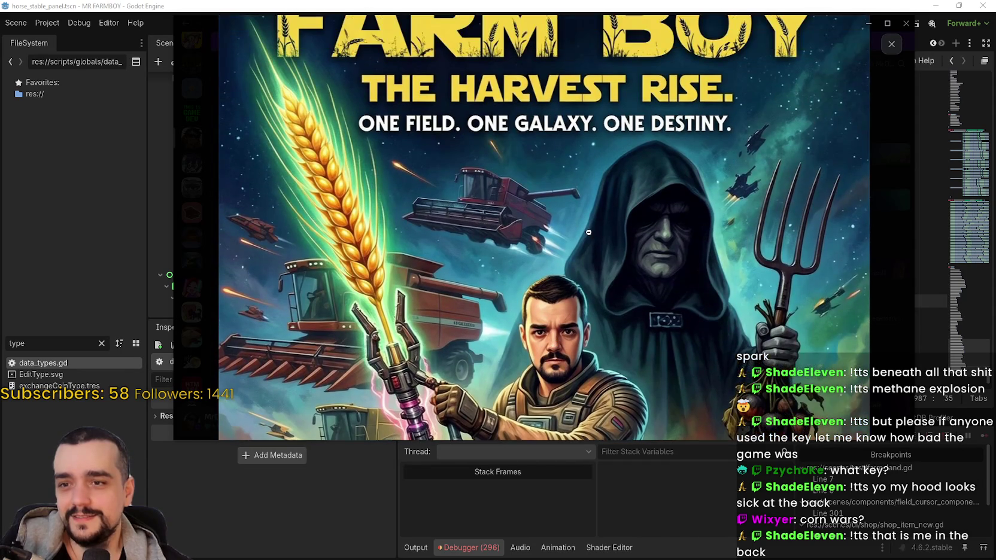
{"action": "scroll", "coordinate": [575, 307], "scroll_direction": "up", "scroll_amount": 3}
{"action": "left_click", "coordinate": [793, 245]}
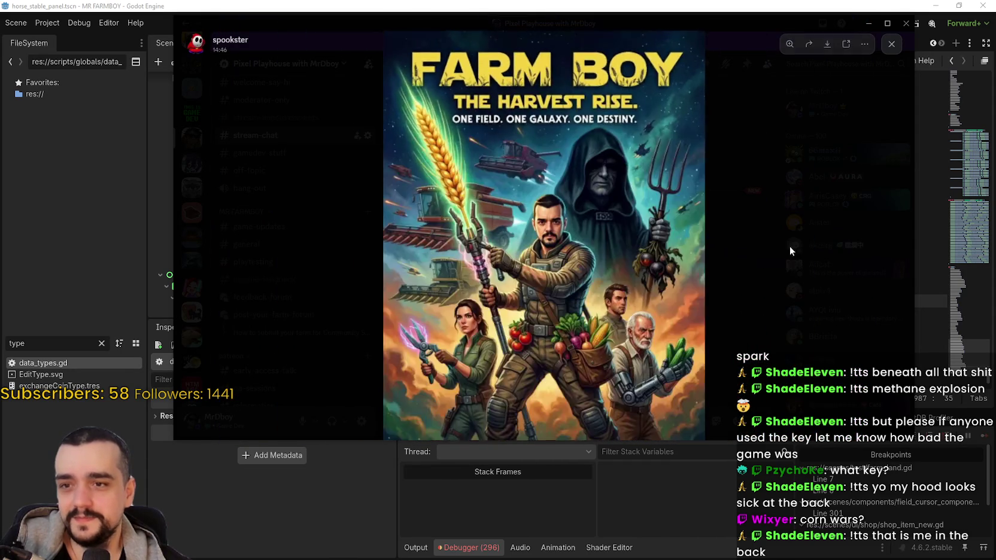
{"action": "key", "text": "Escape"}
Step: Reopen the FARM BOY poster, zoom in on its title area, then close the viewer
{"action": "left_click", "coordinate": [497, 296]}
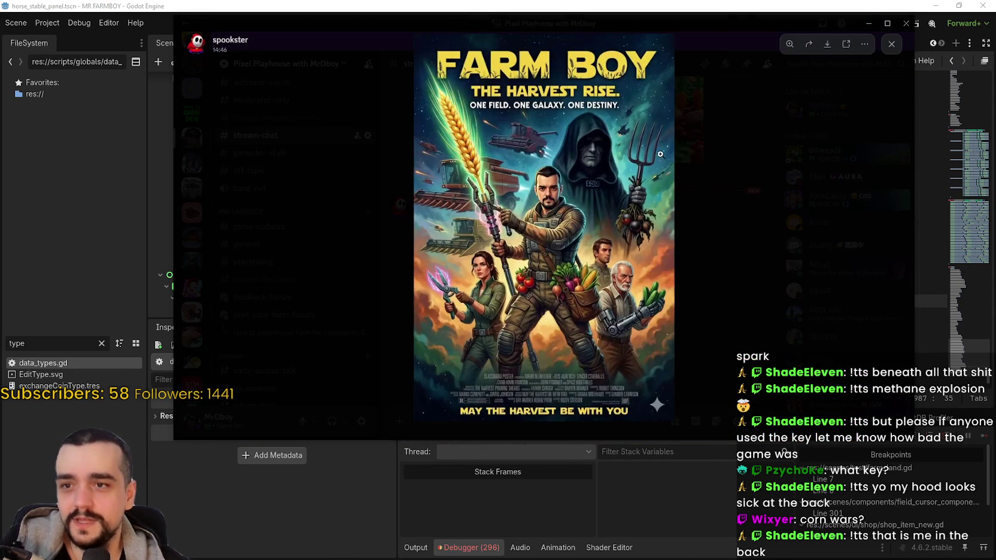
{"action": "left_click", "coordinate": [547, 144]}
{"action": "scroll", "coordinate": [547, 143], "scroll_direction": "down", "scroll_amount": 5}
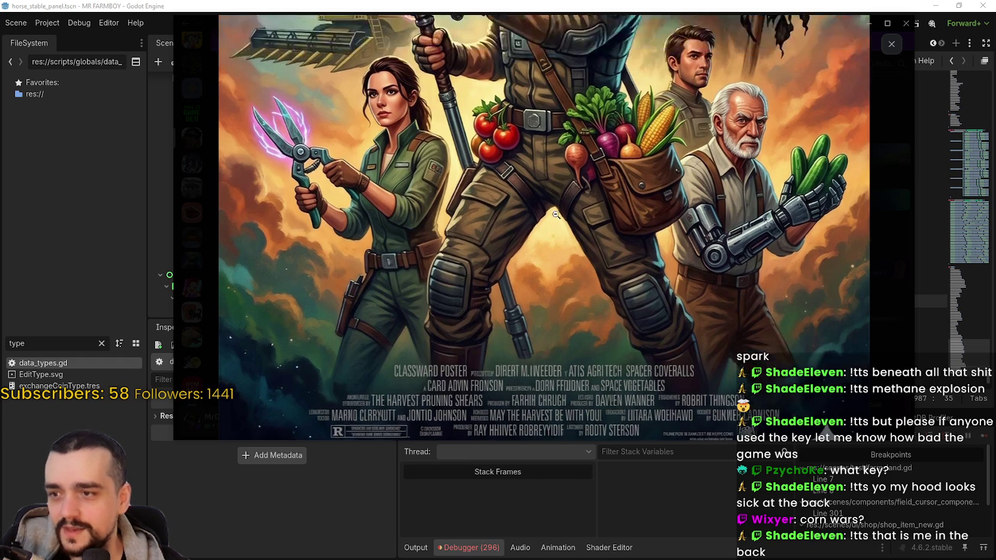
{"action": "left_click", "coordinate": [589, 188]}
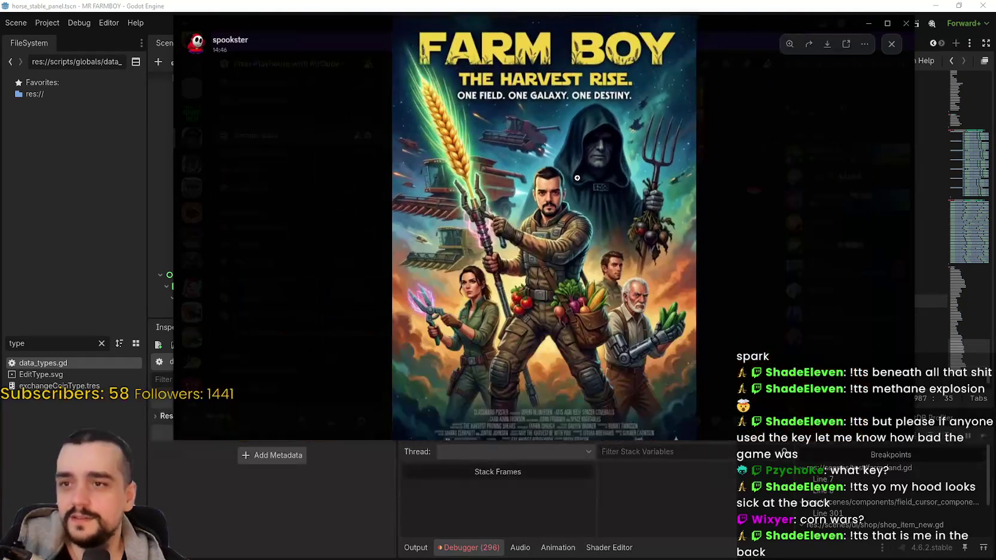
{"action": "left_click", "coordinate": [590, 188]}
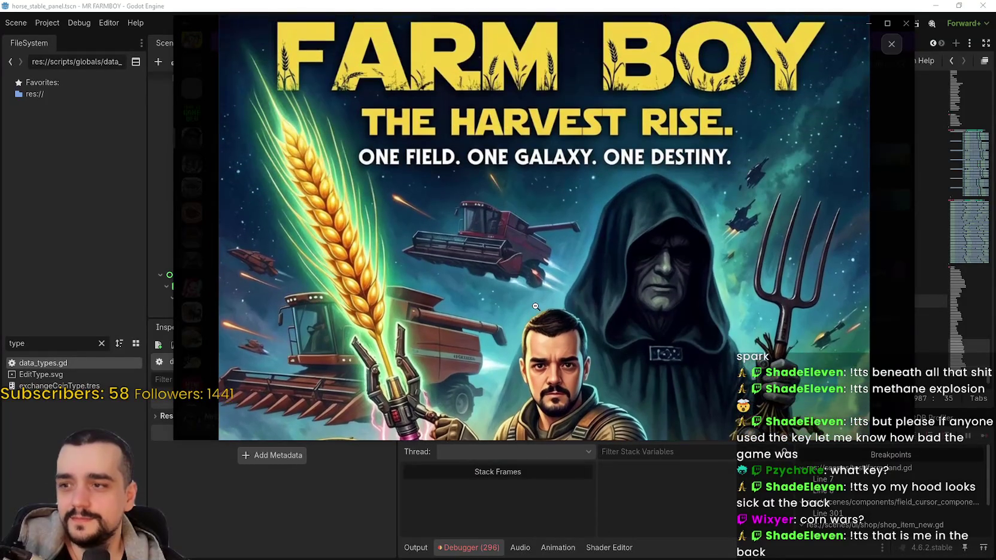
{"action": "scroll", "coordinate": [536, 290], "scroll_direction": "down", "scroll_amount": 5}
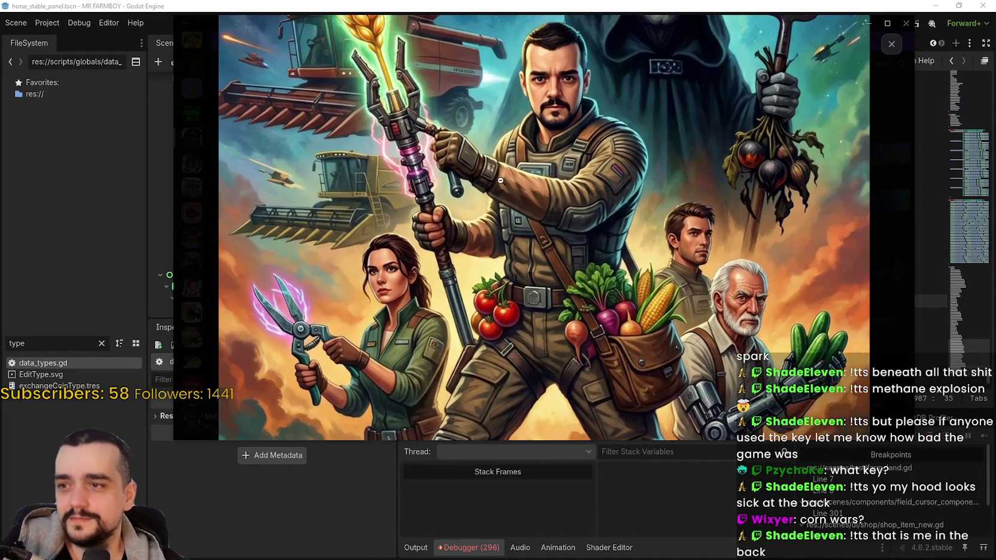
{"action": "scroll", "coordinate": [629, 277], "scroll_direction": "down", "scroll_amount": 2}
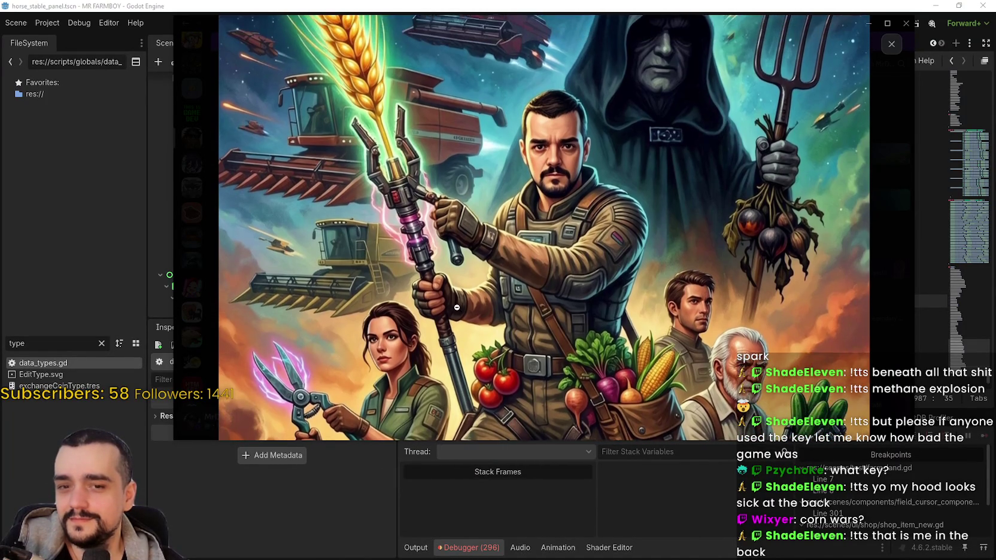
{"action": "scroll", "coordinate": [642, 215], "scroll_direction": "down", "scroll_amount": 3}
{"action": "scroll", "coordinate": [589, 301], "scroll_direction": "up", "scroll_amount": 6}
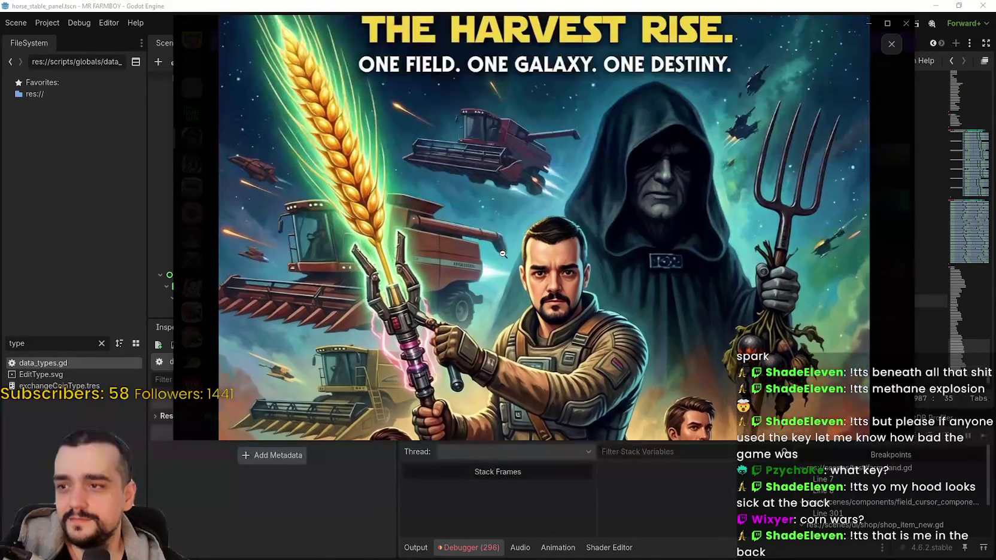
{"action": "scroll", "coordinate": [589, 301], "scroll_direction": "down", "scroll_amount": 3}
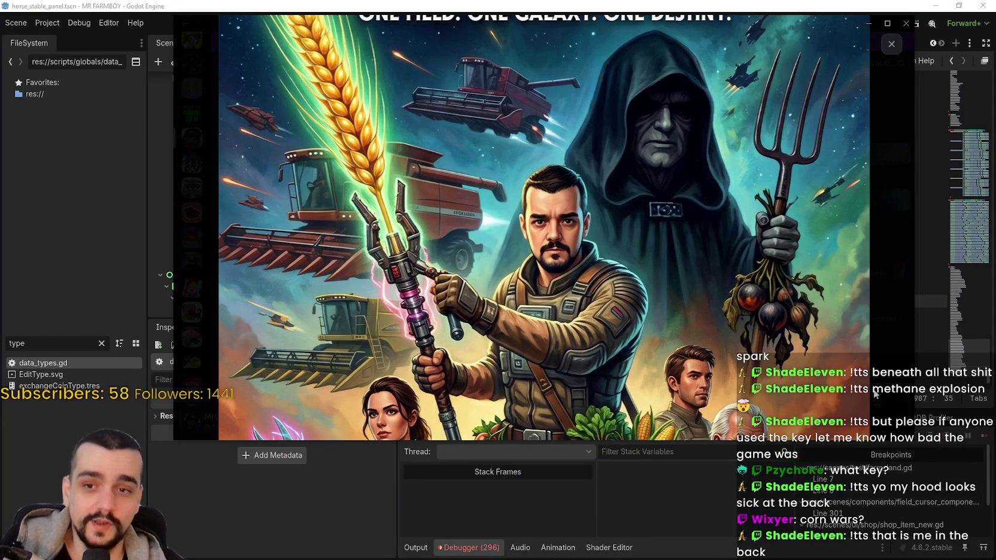
{"action": "left_click", "coordinate": [875, 367]}
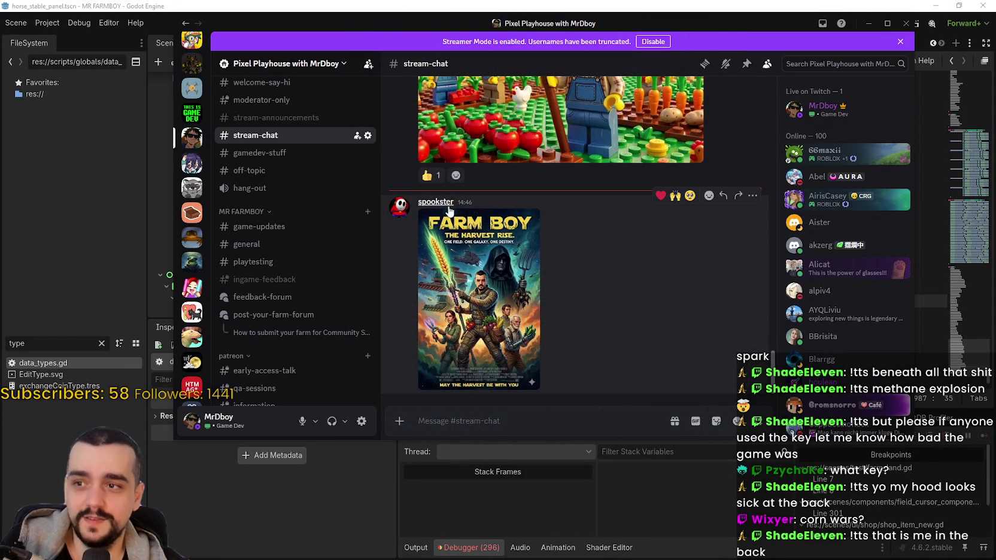
Step: Minimize Discord and save data_types.gd with the caret after PLAYER_HORSE_STABLE_2
{"action": "left_click", "coordinate": [868, 23]}
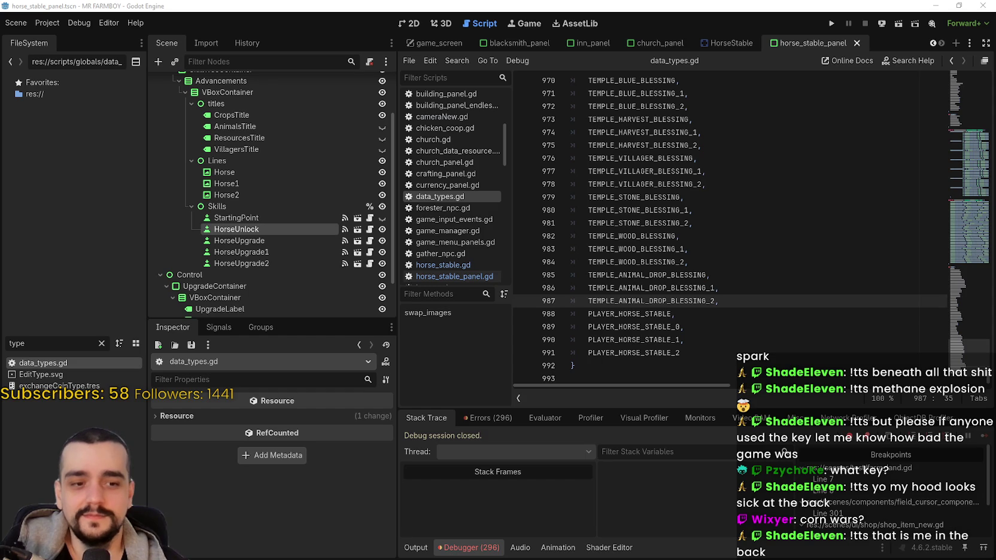
{"action": "left_click", "coordinate": [680, 249]}
{"action": "left_click", "coordinate": [713, 353]}
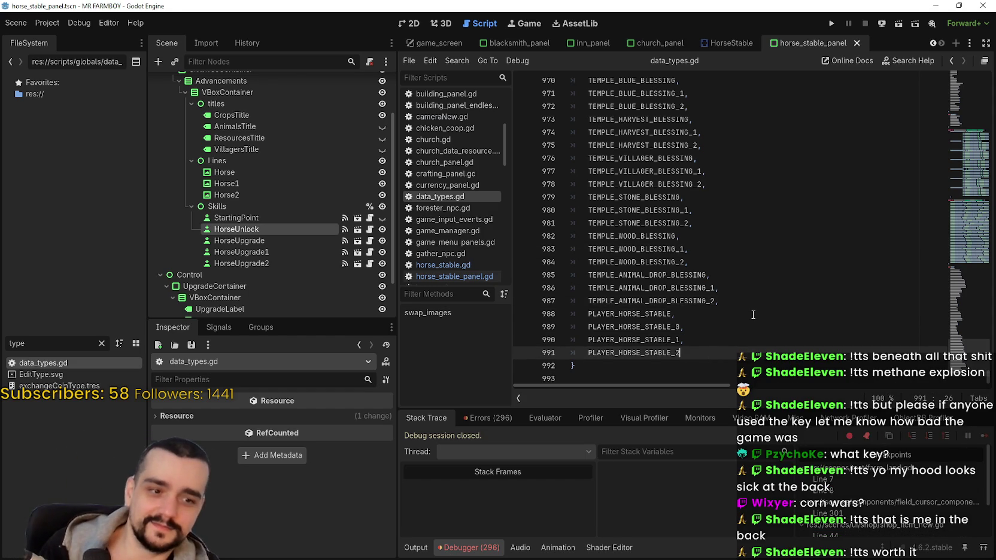
{"action": "key", "text": "ctrl+s"}
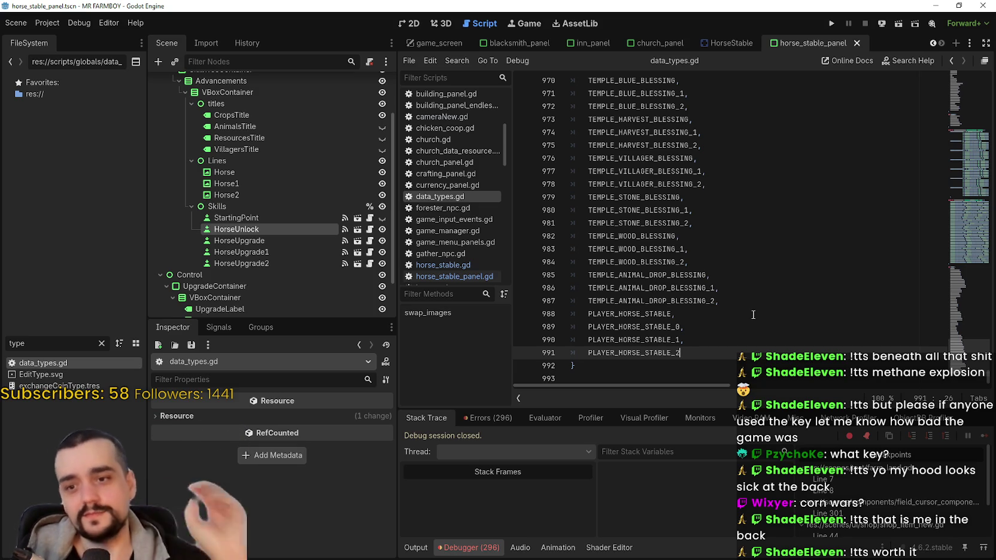
Step: Select the Horse Stable label and skill slots, excluding Skills and the Lines and titles
{"action": "left_click", "coordinate": [411, 23]}
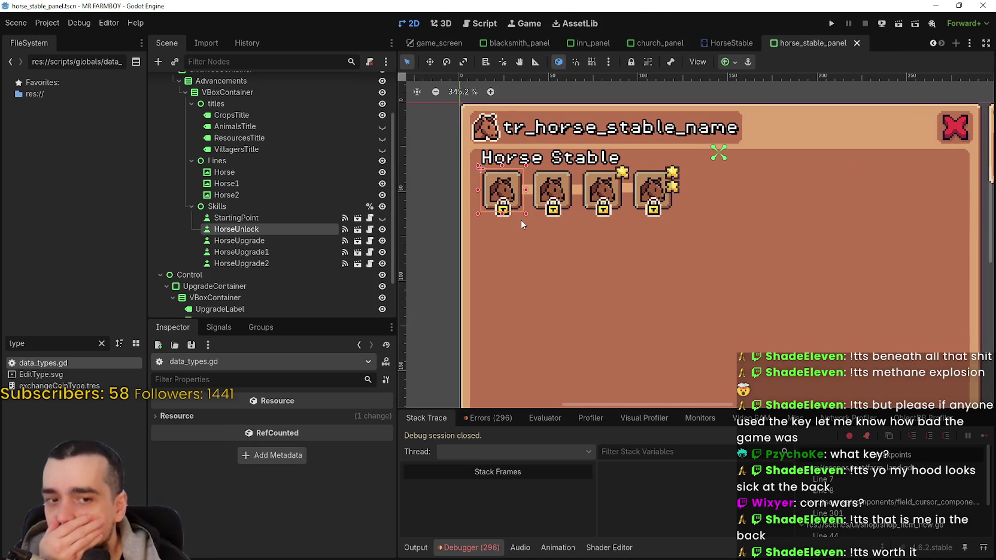
{"action": "scroll", "coordinate": [521, 224], "scroll_direction": "down", "scroll_amount": 2}
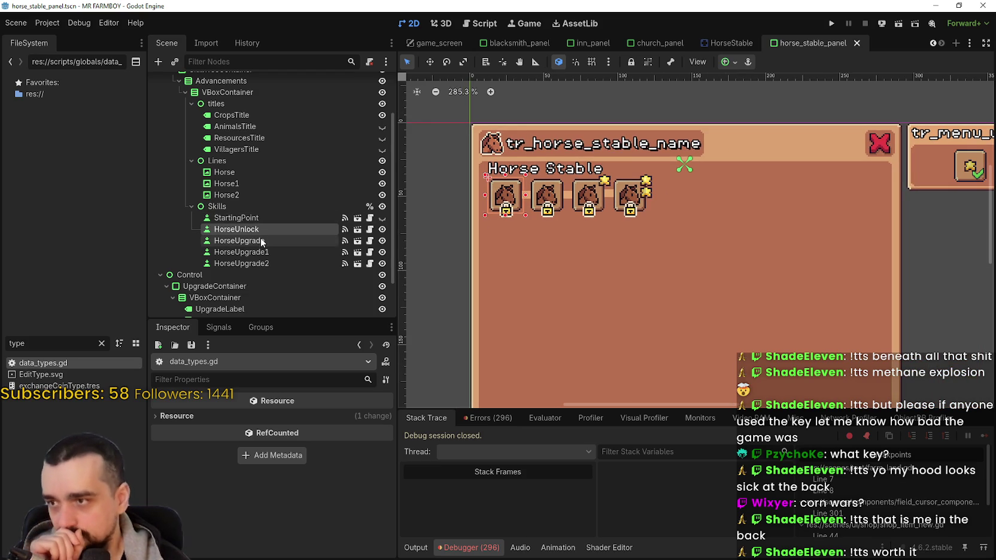
{"action": "mouse_move", "coordinate": [423, 228]}
{"action": "left_mouse_down"}
{"action": "mouse_move", "coordinate": [678, 205]}
{"action": "mouse_move", "coordinate": [707, 157]}
{"action": "left_mouse_up"}
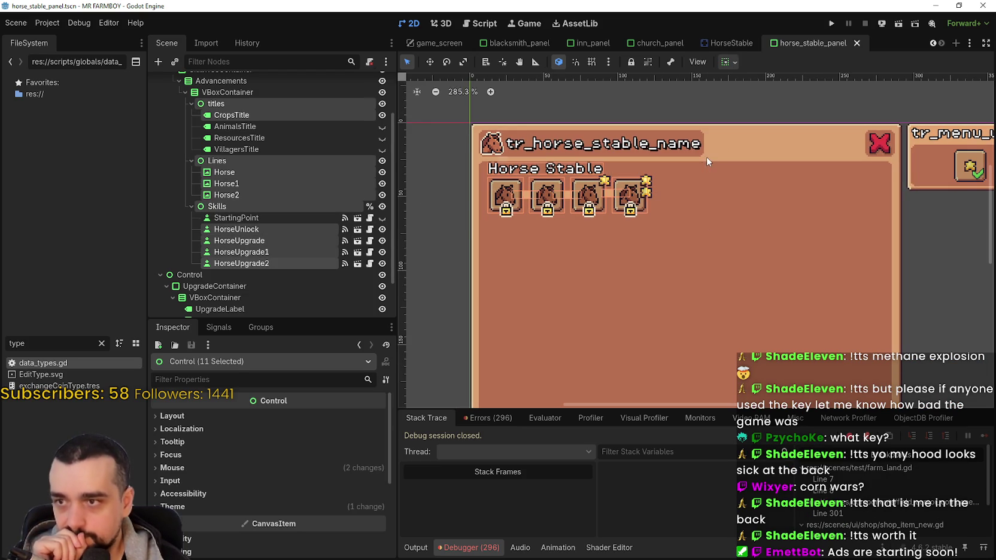
{"action": "left_click", "coordinate": [259, 203], "text": "ctrl"}
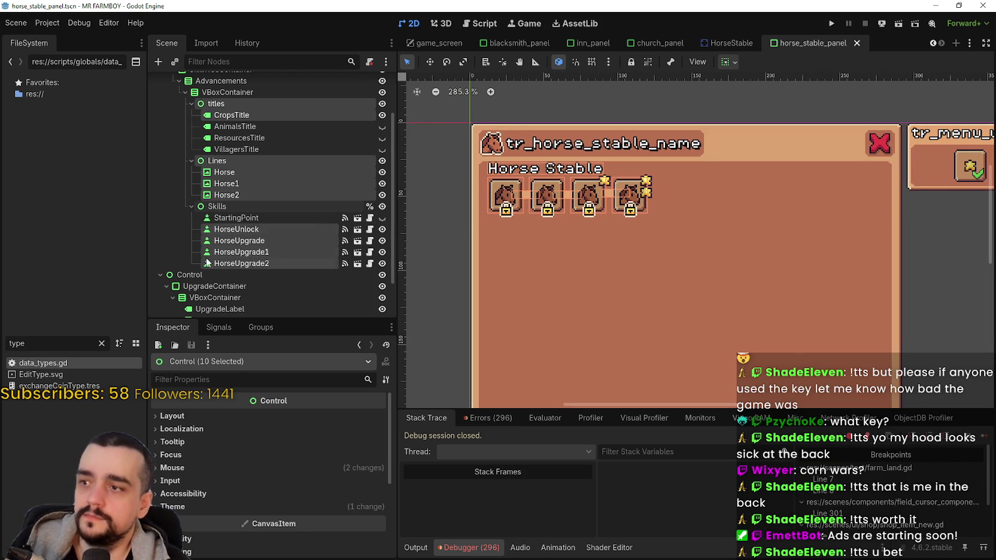
{"action": "left_click", "coordinate": [252, 159], "text": "ctrl"}
{"action": "left_click", "coordinate": [244, 103], "text": "ctrl"}
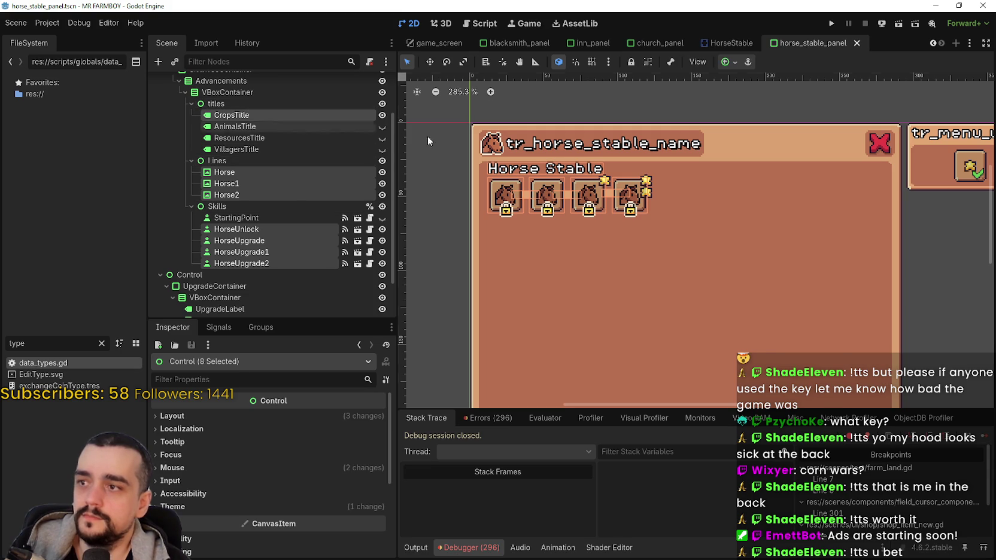
{"action": "scroll", "coordinate": [522, 181], "scroll_direction": "up", "scroll_amount": 5}
Step: Nudge the selected panel items down with the Move tool and save the scene
{"action": "left_click", "coordinate": [428, 64]}
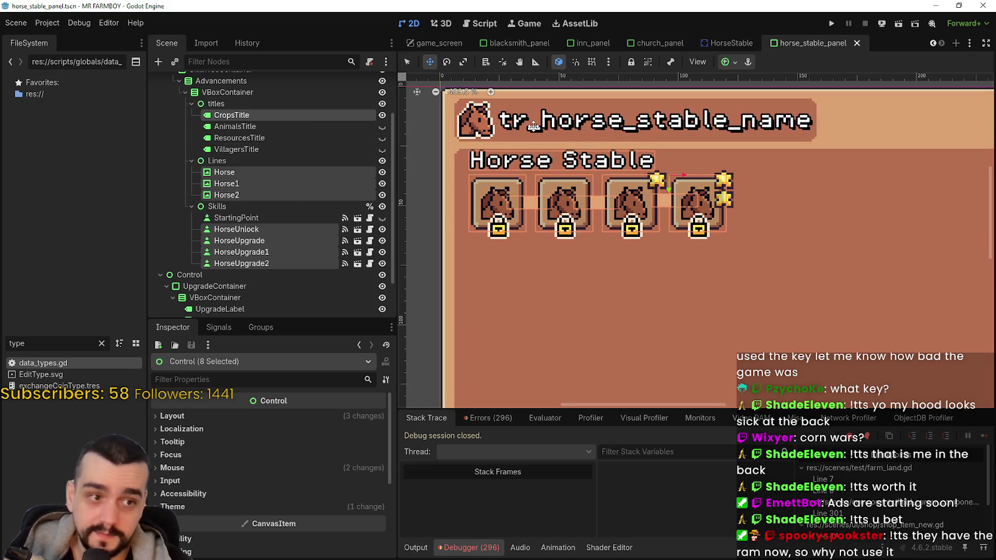
{"action": "key", "text": "Down"}
{"action": "key", "text": "Down"}
{"action": "key", "text": "Down"}
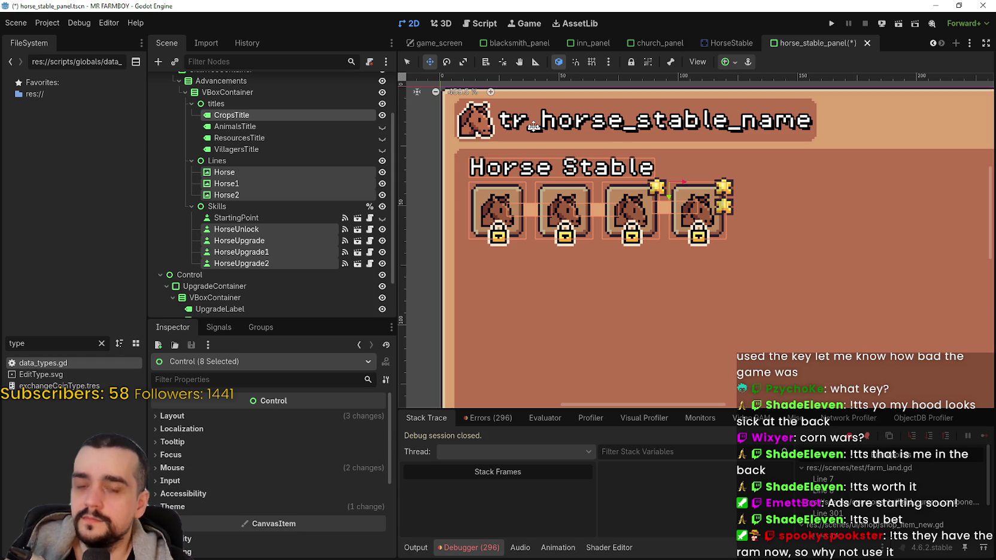
{"action": "scroll", "coordinate": [593, 197], "scroll_direction": "down", "scroll_amount": 5}
{"action": "key", "text": "ctrl+s"}
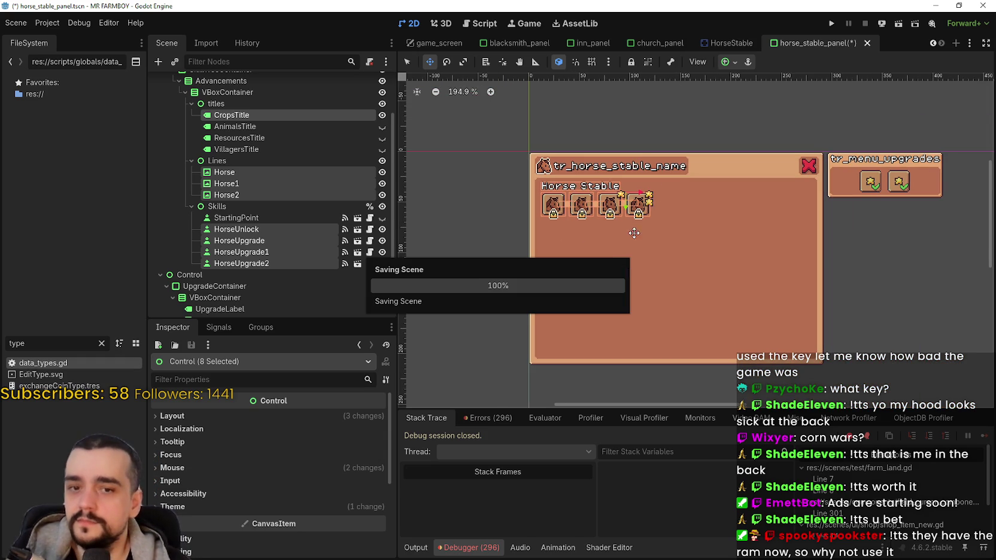
Step: Select HorseUnlock and confirm its adv_buff remains Temple Gold Blessing
{"action": "left_click", "coordinate": [299, 232]}
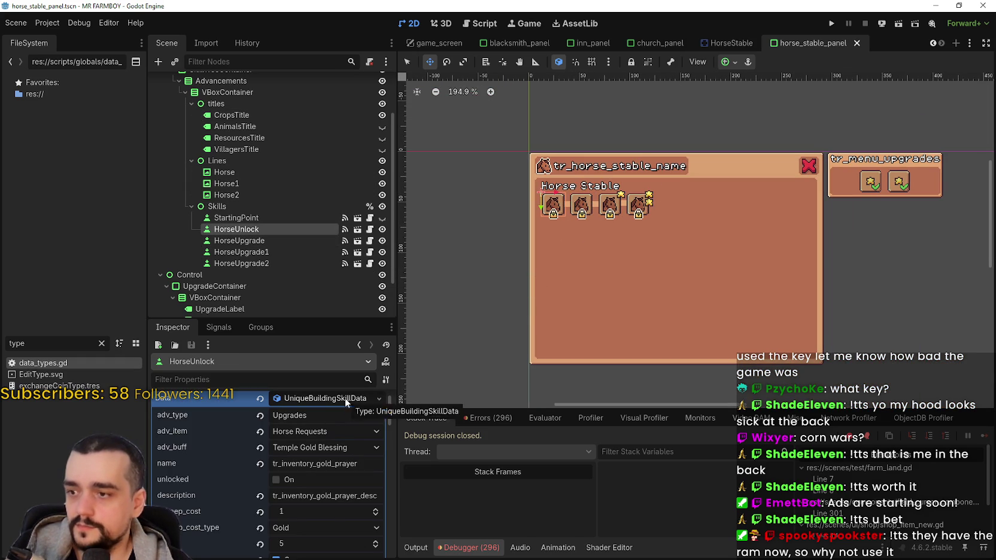
{"action": "left_click", "coordinate": [342, 447]}
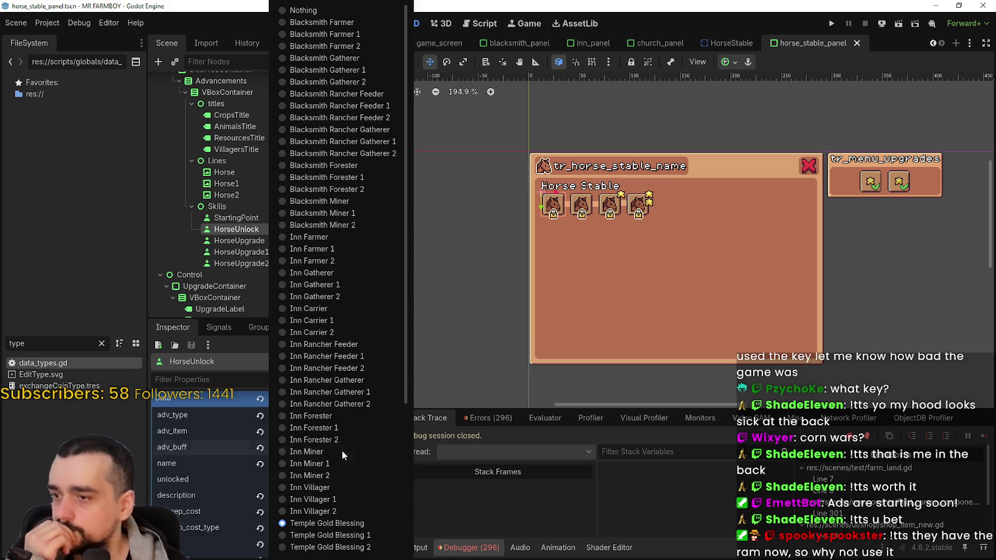
{"action": "left_click", "coordinate": [707, 530]}
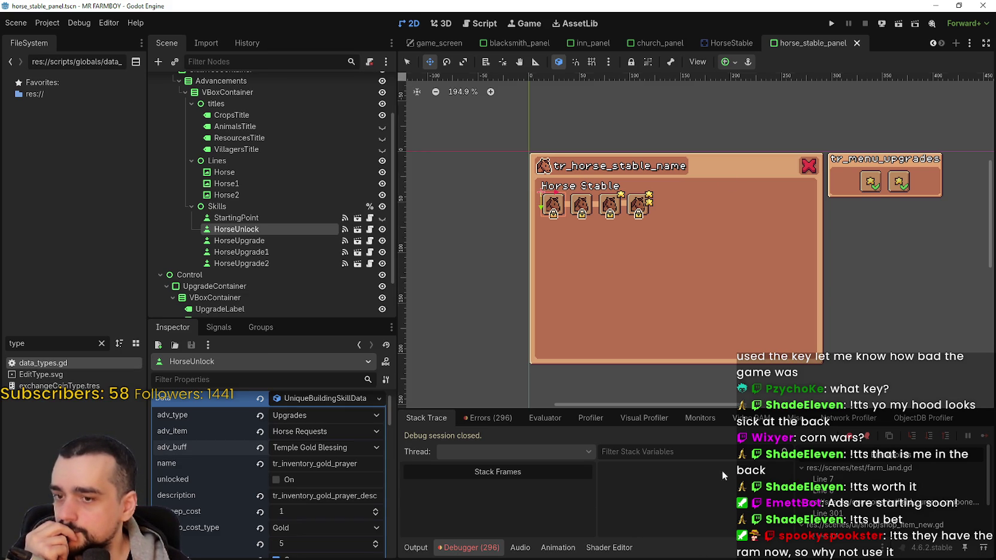
{"action": "left_click", "coordinate": [61, 22]}
{"action": "left_click", "coordinate": [96, 153]}
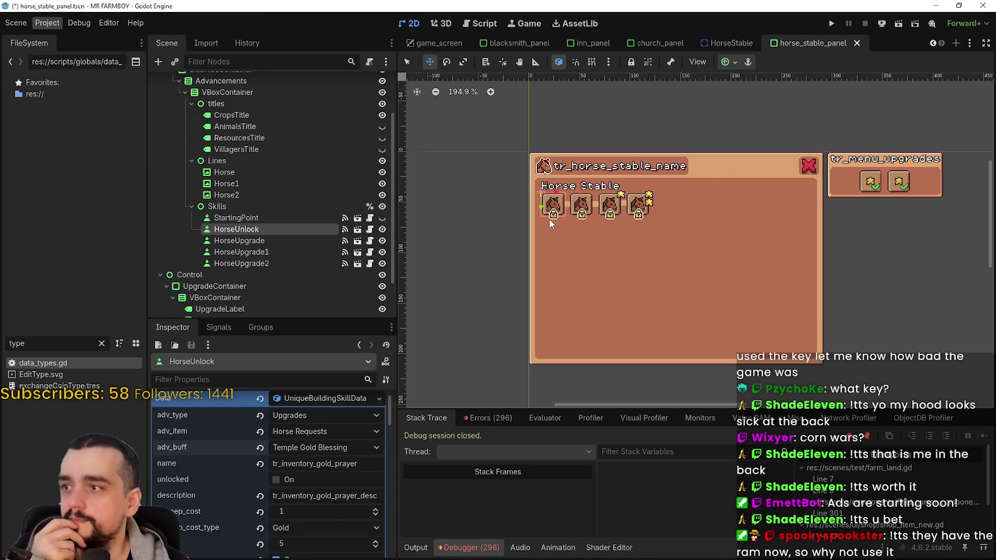
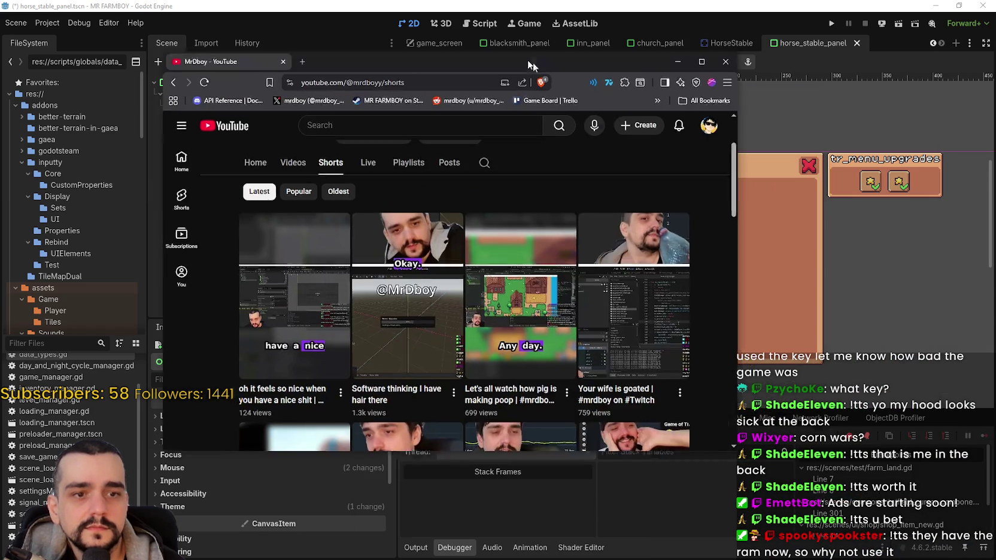
Step: Drag the YouTube Shorts browser window over the right side of the Godot editor
{"action": "left_click_drag", "start_coordinate": [532, 62], "coordinate": [648, 28]}
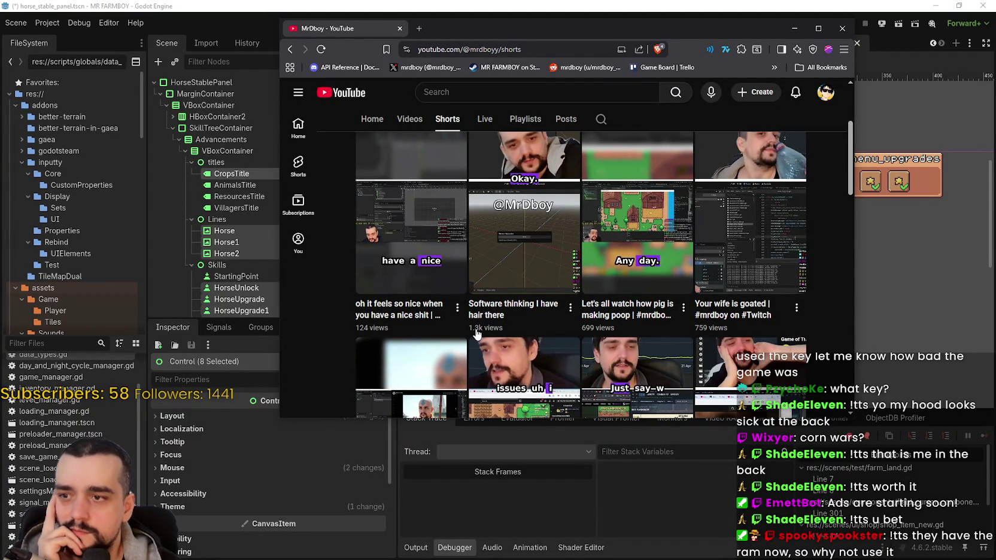
Step: Scroll through the channel's Shorts, nudge the browser window, then close it
{"action": "scroll", "coordinate": [706, 317], "scroll_direction": "down", "scroll_amount": 3}
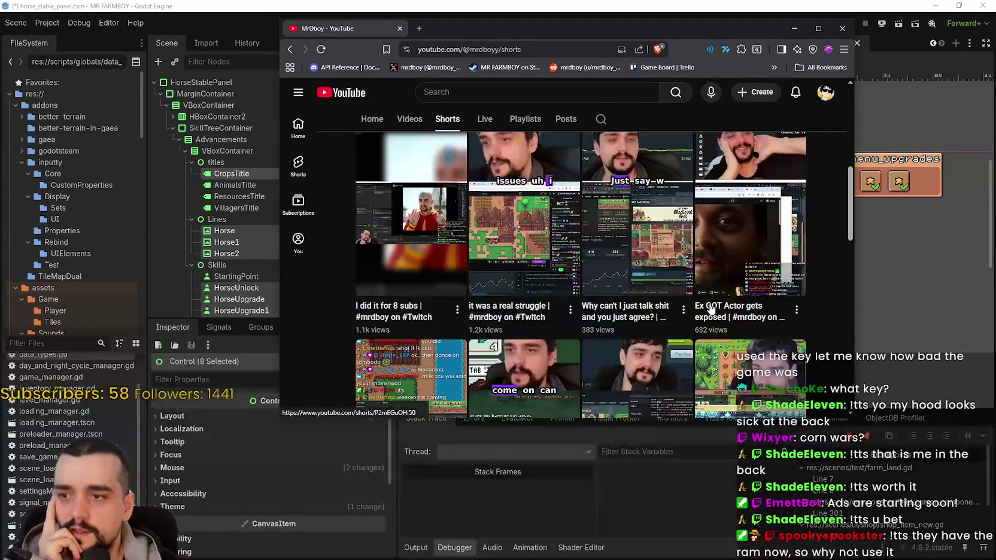
{"action": "scroll", "coordinate": [528, 322], "scroll_direction": "up", "scroll_amount": 1}
{"action": "scroll", "coordinate": [528, 322], "scroll_direction": "up", "scroll_amount": 2}
{"action": "scroll", "coordinate": [749, 279], "scroll_direction": "down", "scroll_amount": 4}
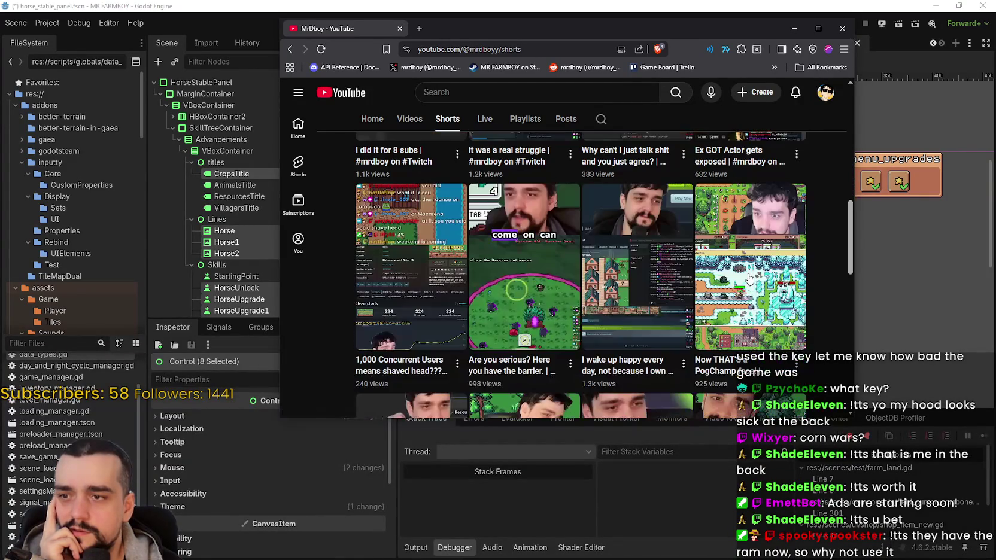
{"action": "scroll", "coordinate": [748, 280], "scroll_direction": "down", "scroll_amount": 1}
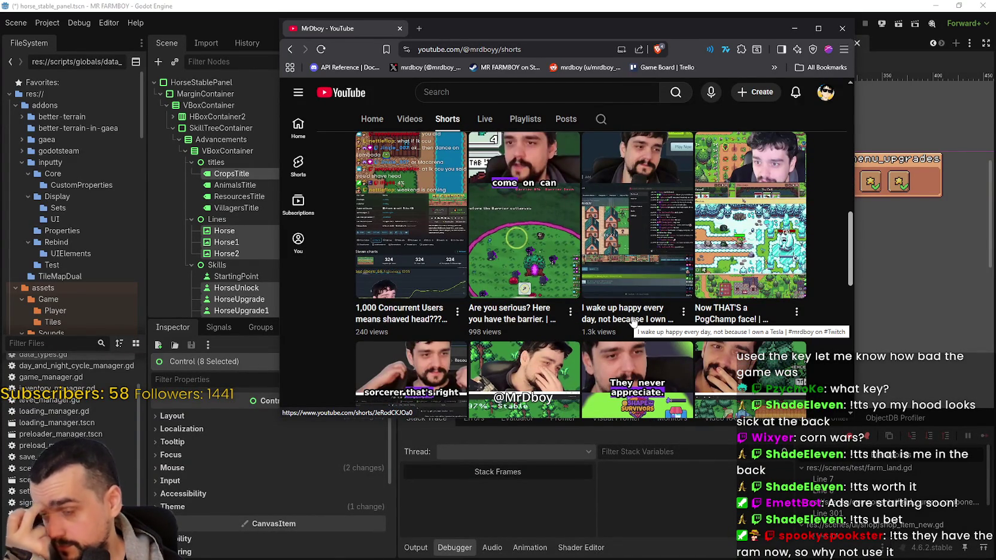
{"action": "scroll", "coordinate": [629, 324], "scroll_direction": "up", "scroll_amount": 1}
{"action": "scroll", "coordinate": [635, 326], "scroll_direction": "down", "scroll_amount": 3}
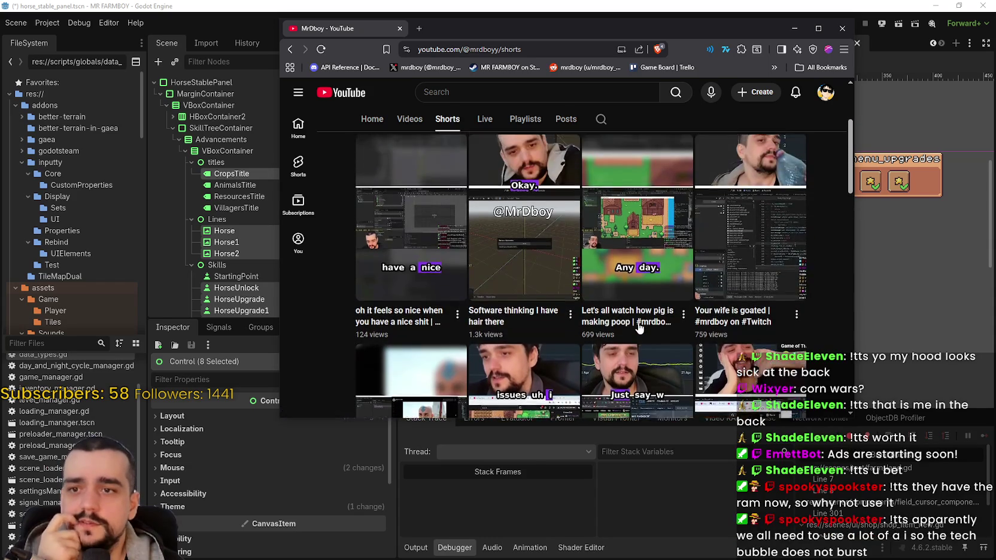
{"action": "left_click_drag", "start_coordinate": [653, 28], "coordinate": [671, 34]}
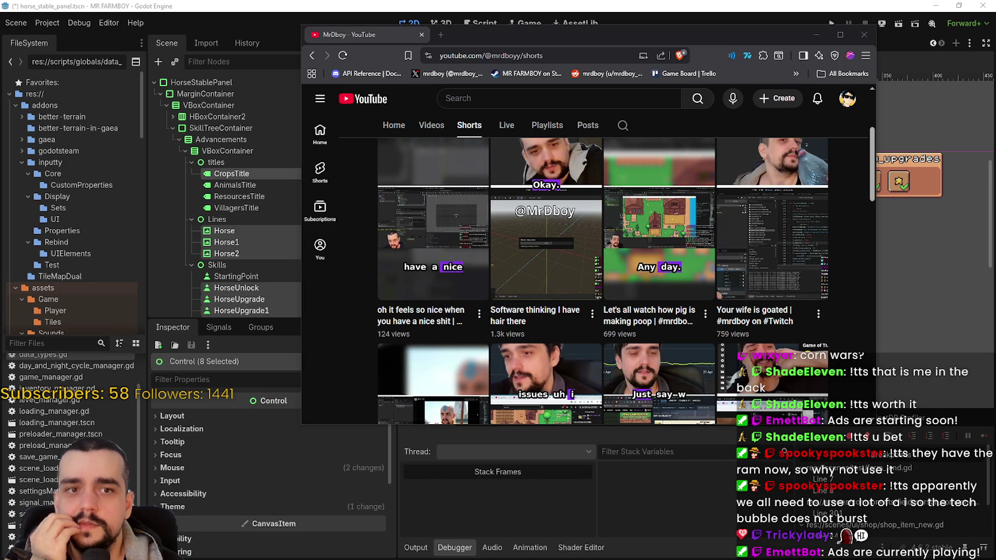
{"action": "left_click", "coordinate": [863, 36]}
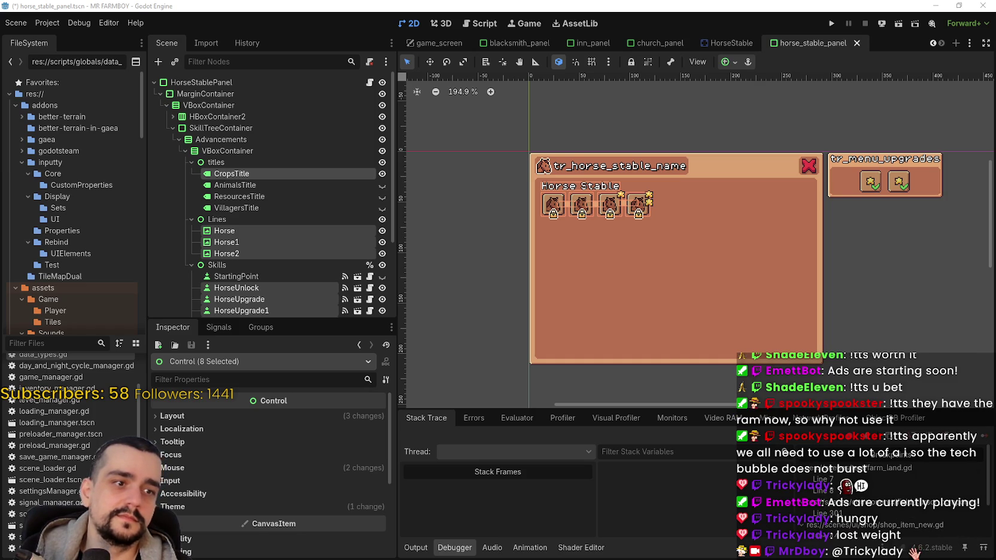
{"action": "scroll", "coordinate": [551, 233], "scroll_direction": "down", "scroll_amount": 2}
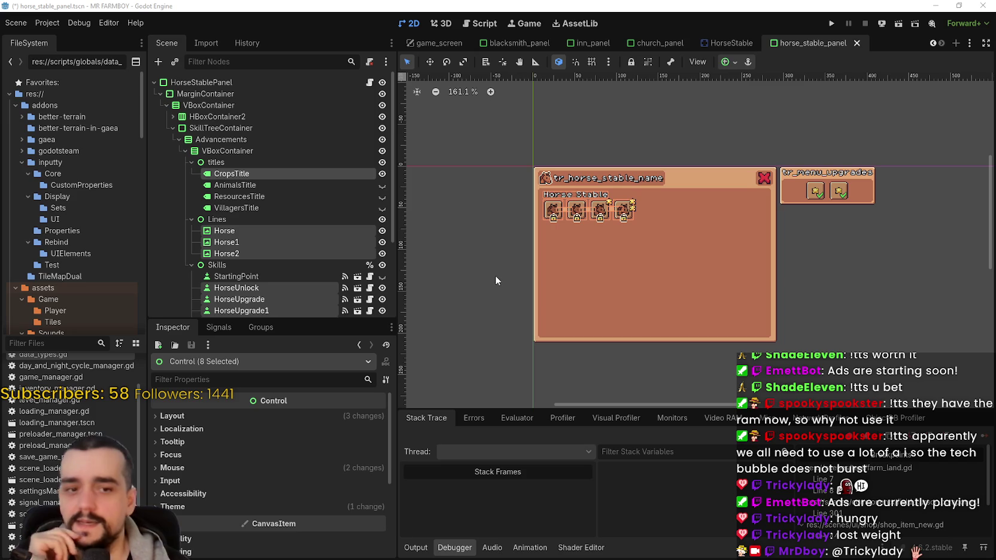
{"action": "scroll", "coordinate": [668, 267], "scroll_direction": "up", "scroll_amount": 5}
{"action": "scroll", "coordinate": [622, 219], "scroll_direction": "up", "scroll_amount": 3}
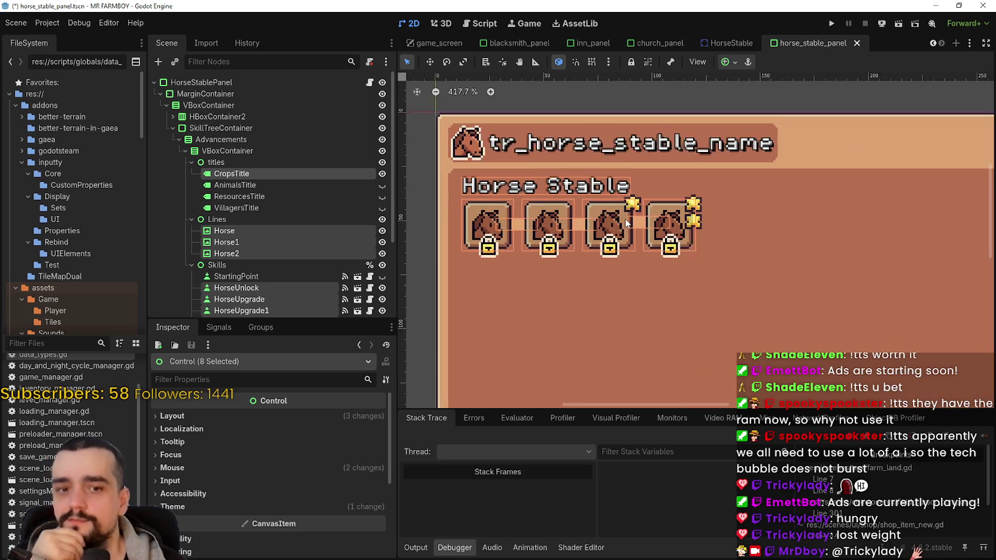
{"action": "scroll", "coordinate": [655, 246], "scroll_direction": "down", "scroll_amount": 1}
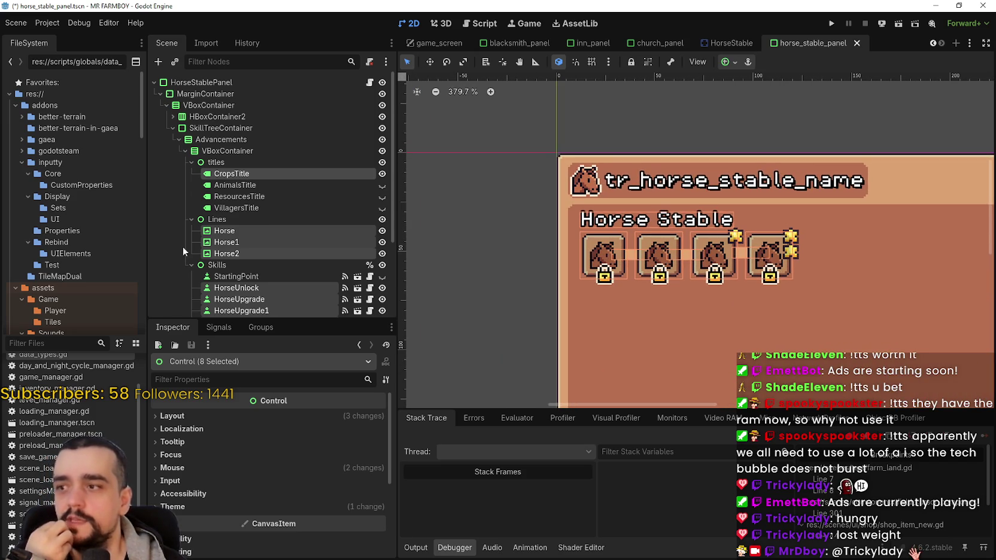
{"action": "scroll", "coordinate": [165, 248], "scroll_direction": "down", "scroll_amount": 3}
{"action": "left_click", "coordinate": [277, 199]}
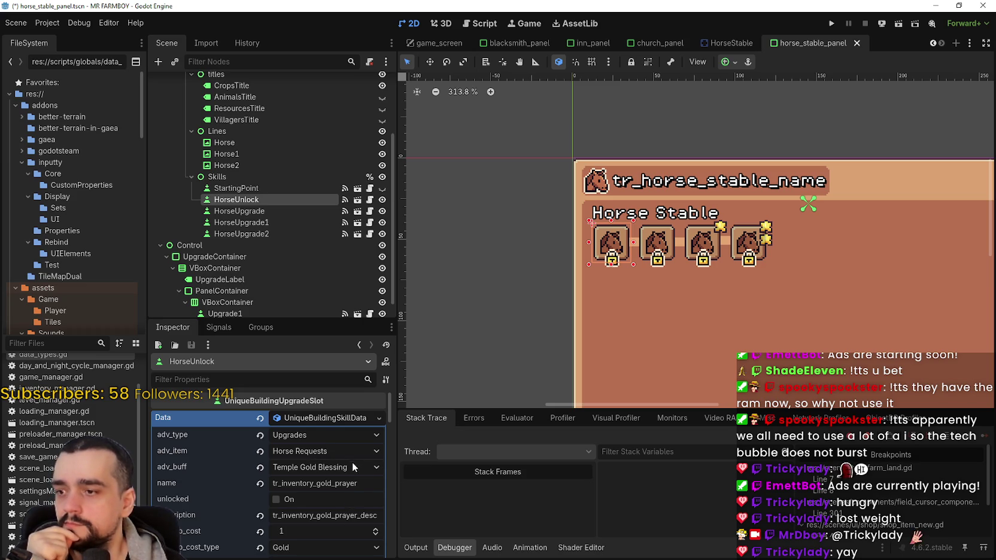
Step: Change HorseUnlock's adv_buff to Player Horse Stable and save horse_stable_panel.tscn
{"action": "left_click", "coordinate": [347, 470]}
{"action": "scroll", "coordinate": [348, 469], "scroll_direction": "down", "scroll_amount": 5}
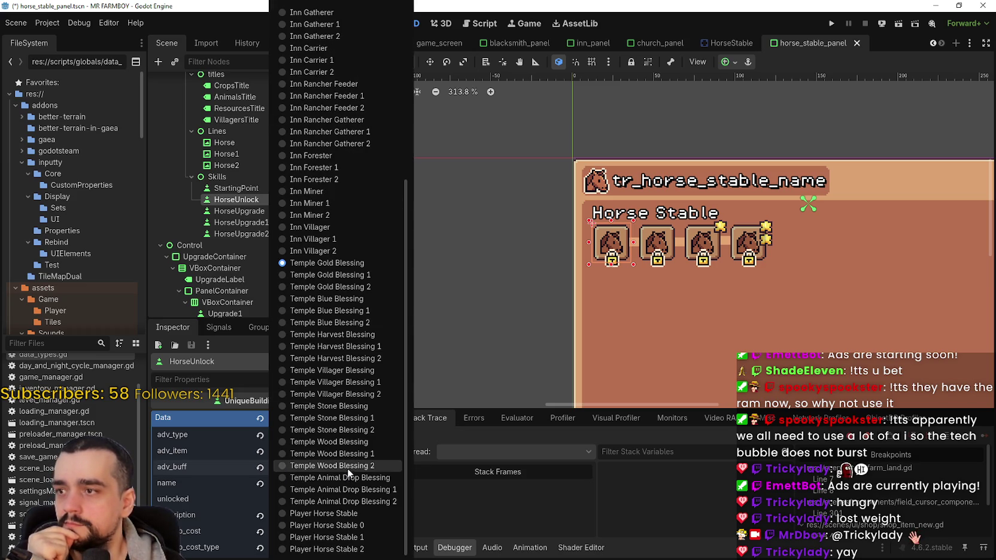
{"action": "left_click", "coordinate": [342, 517]}
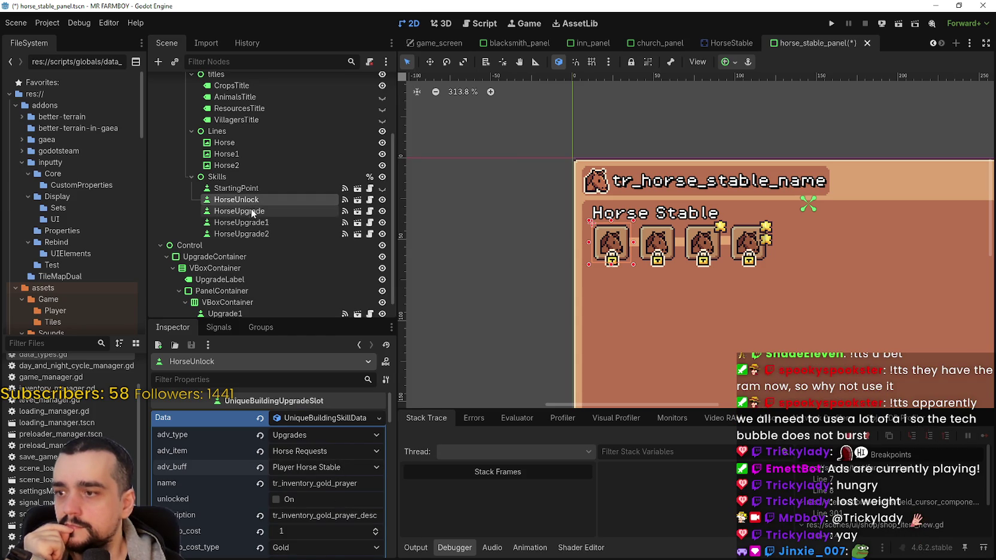
{"action": "scroll", "coordinate": [329, 535], "scroll_direction": "down", "scroll_amount": 4}
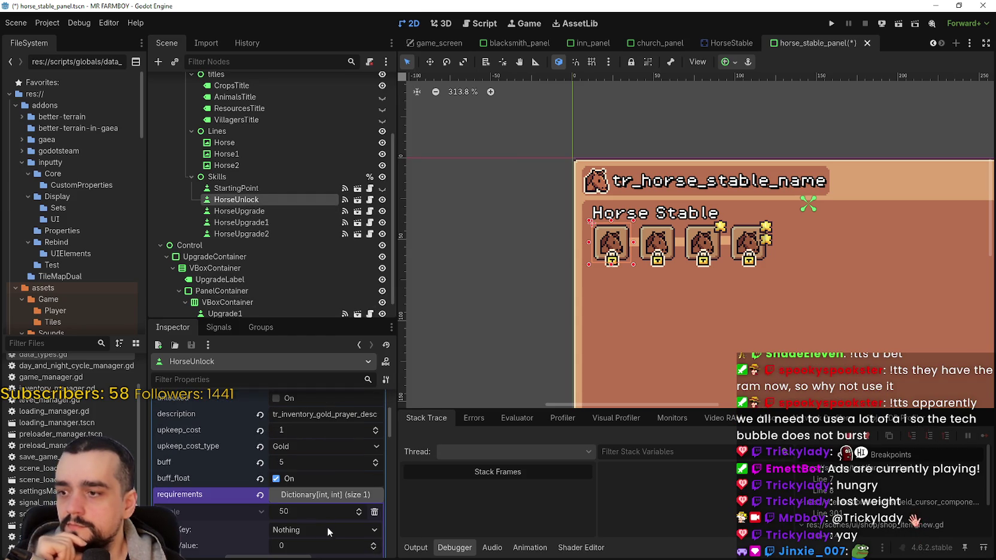
{"action": "scroll", "coordinate": [325, 529], "scroll_direction": "up", "scroll_amount": 3}
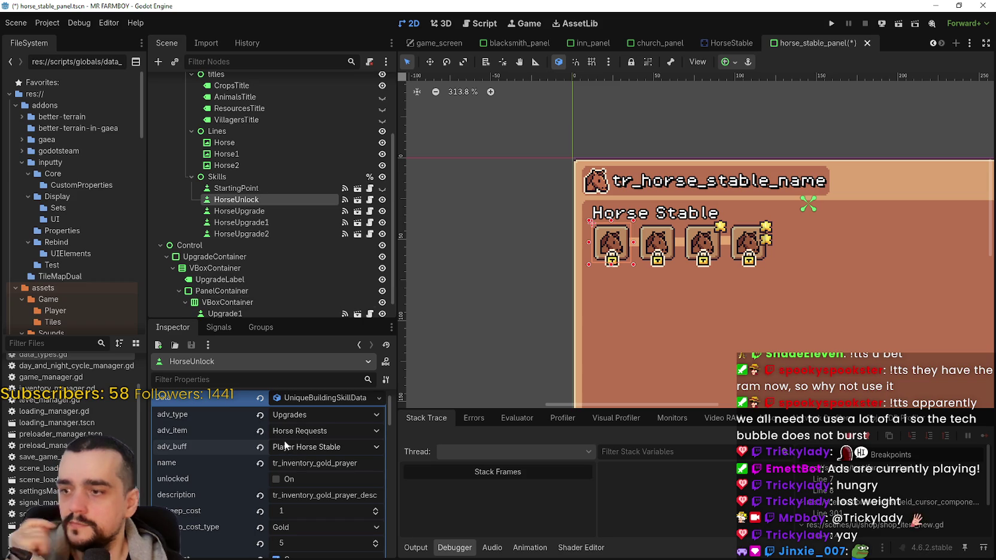
{"action": "key", "text": "ctrl+s"}
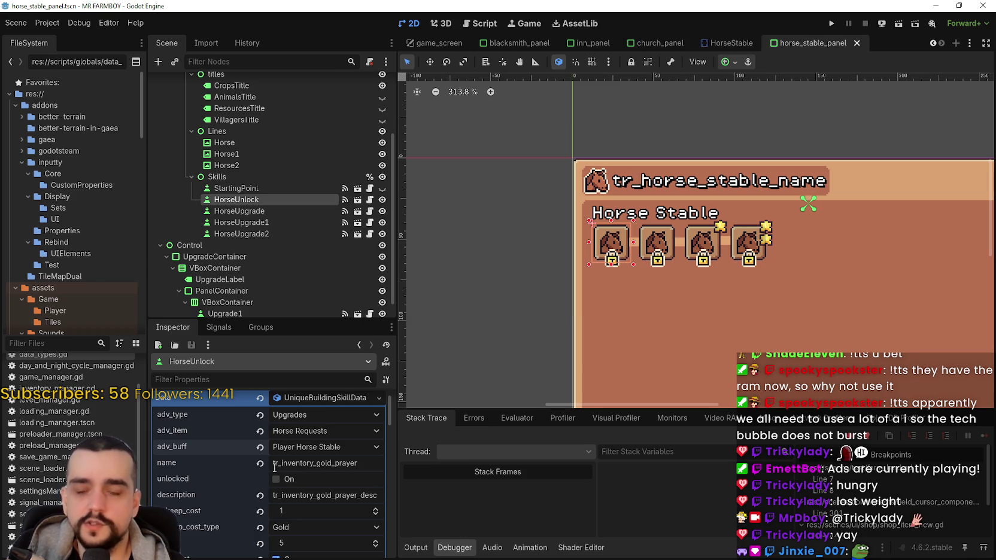
{"action": "left_click", "coordinate": [246, 212]}
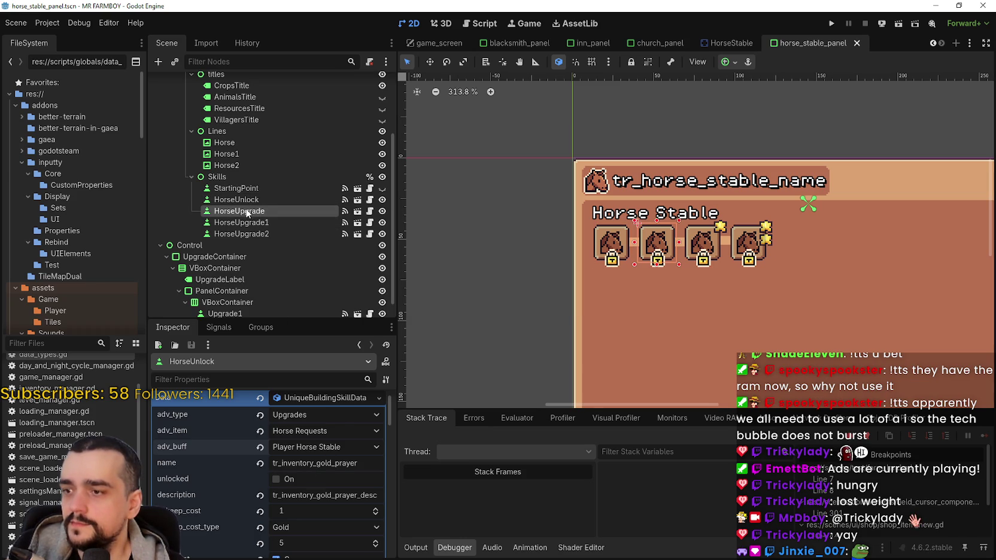
Step: Set HorseUpgrade's item to Horse Requests
{"action": "left_click", "coordinate": [312, 453]}
{"action": "scroll", "coordinate": [328, 441], "scroll_direction": "down", "scroll_amount": 15}
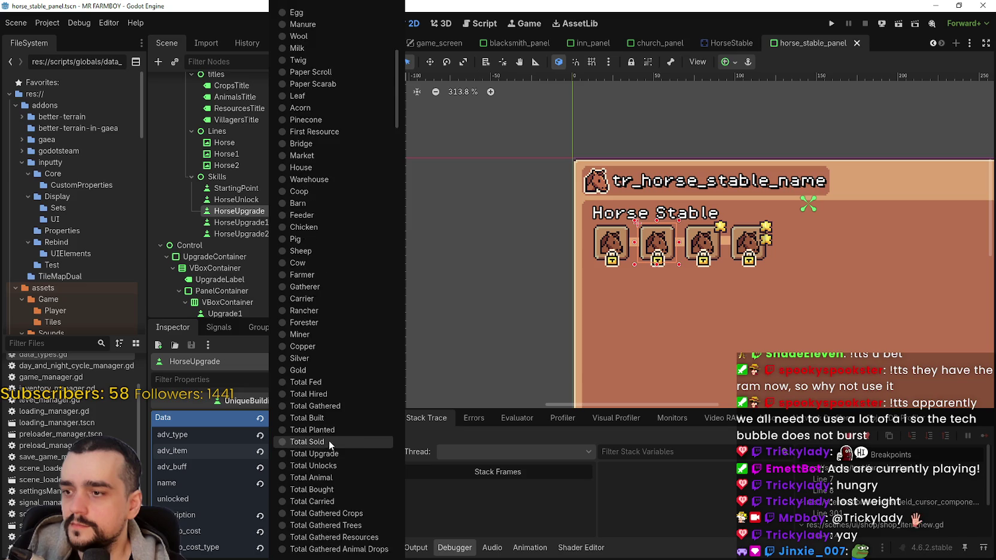
{"action": "scroll", "coordinate": [336, 436], "scroll_direction": "down", "scroll_amount": 5}
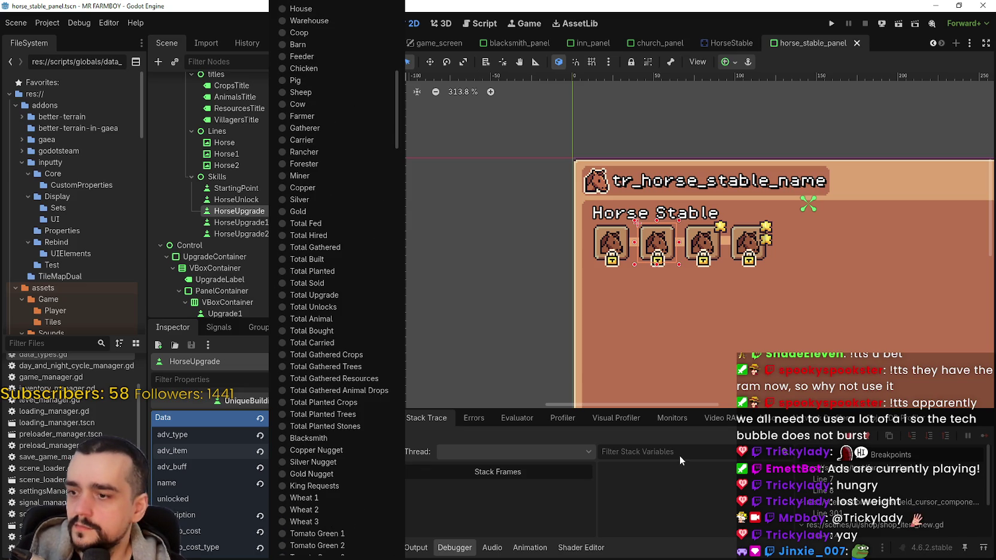
{"action": "scroll", "coordinate": [358, 376], "scroll_direction": "up", "scroll_amount": 5}
{"action": "scroll", "coordinate": [358, 377], "scroll_direction": "down", "scroll_amount": 5}
{"action": "scroll", "coordinate": [626, 431], "scroll_direction": "up", "scroll_amount": 5}
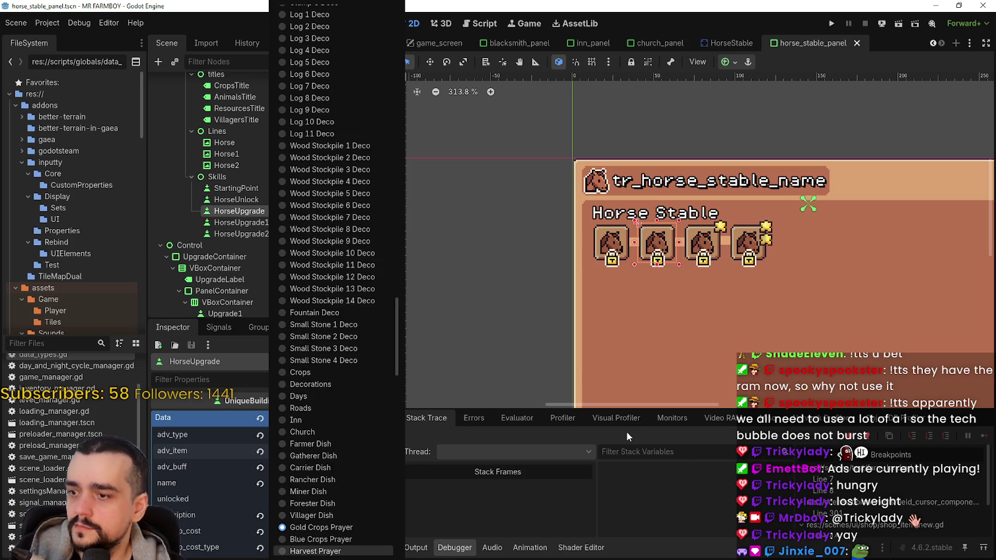
{"action": "scroll", "coordinate": [626, 431], "scroll_direction": "down", "scroll_amount": 10}
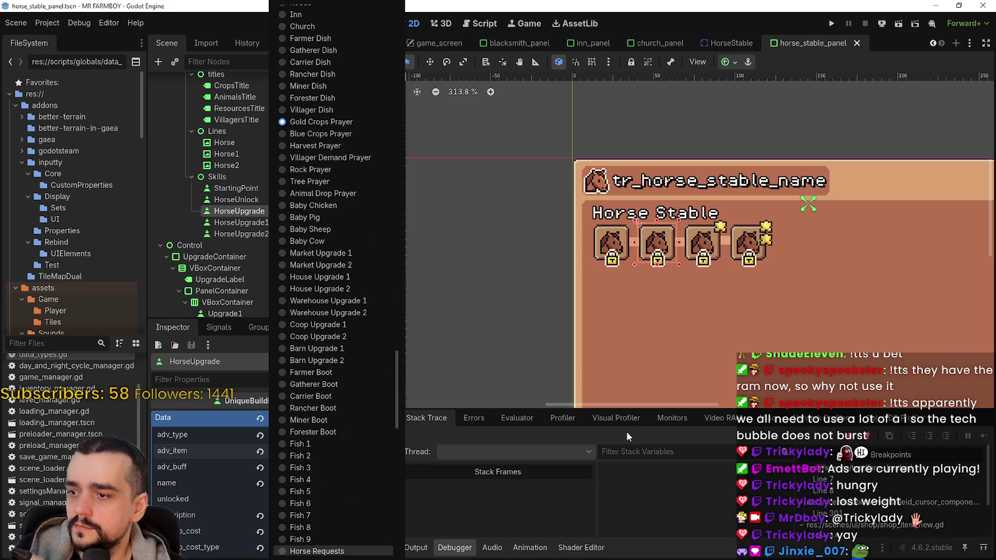
{"action": "left_click", "coordinate": [329, 553]}
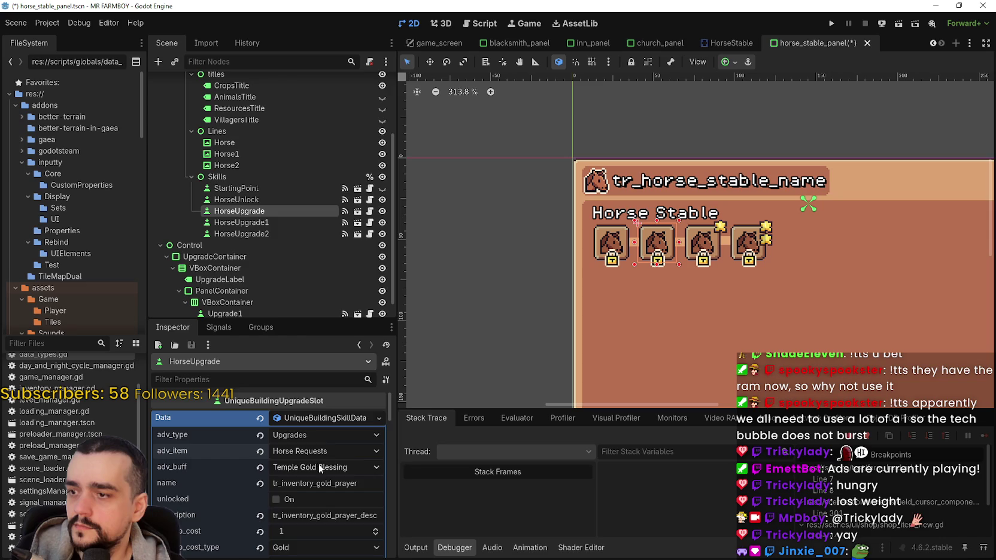
Step: Give HorseUpgrade the Player Horse Stable 0 buff, save, and drag the Discord poster window into view
{"action": "left_click", "coordinate": [320, 468]}
{"action": "scroll", "coordinate": [333, 475], "scroll_direction": "down", "scroll_amount": 5}
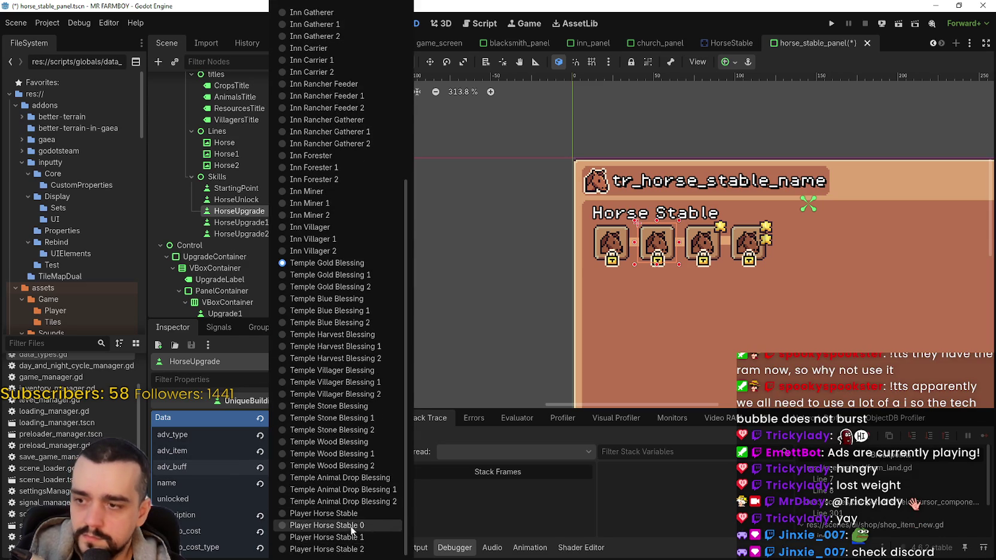
{"action": "left_click", "coordinate": [351, 528]}
{"action": "key", "text": "ctrl+s"}
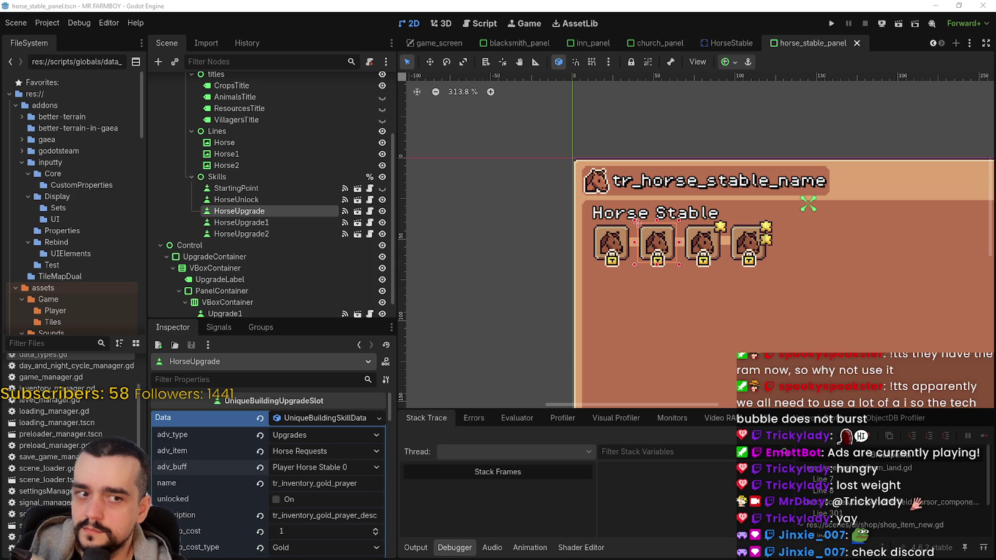
{"action": "mouse_move", "coordinate": [957, 43]}
{"action": "left_mouse_down"}
{"action": "mouse_move", "coordinate": [389, 41]}
{"action": "mouse_move", "coordinate": [425, 43]}
{"action": "left_mouse_up"}
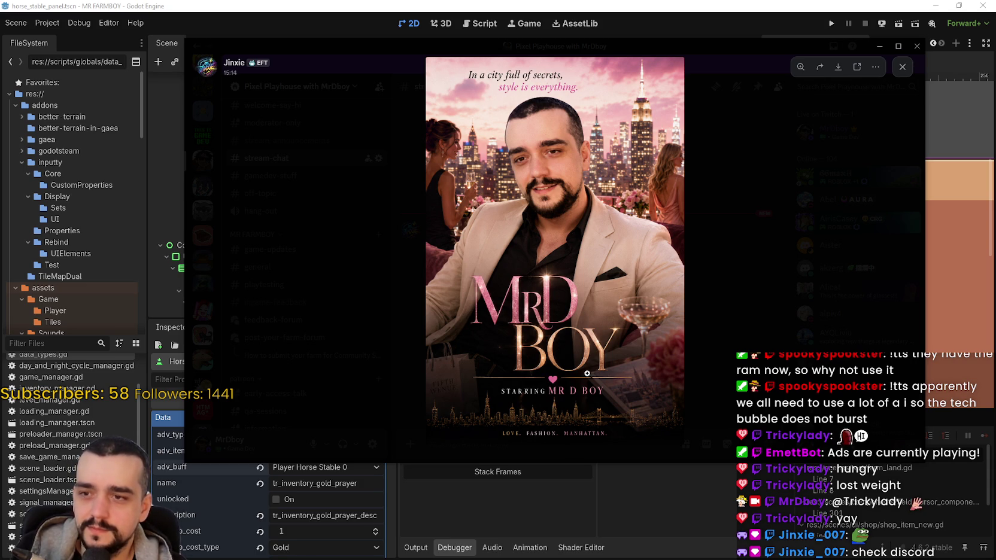
Step: Zoom in and out over the poster's title and lower part, then close the viewer and minimize Discord
{"action": "left_click", "coordinate": [529, 106]}
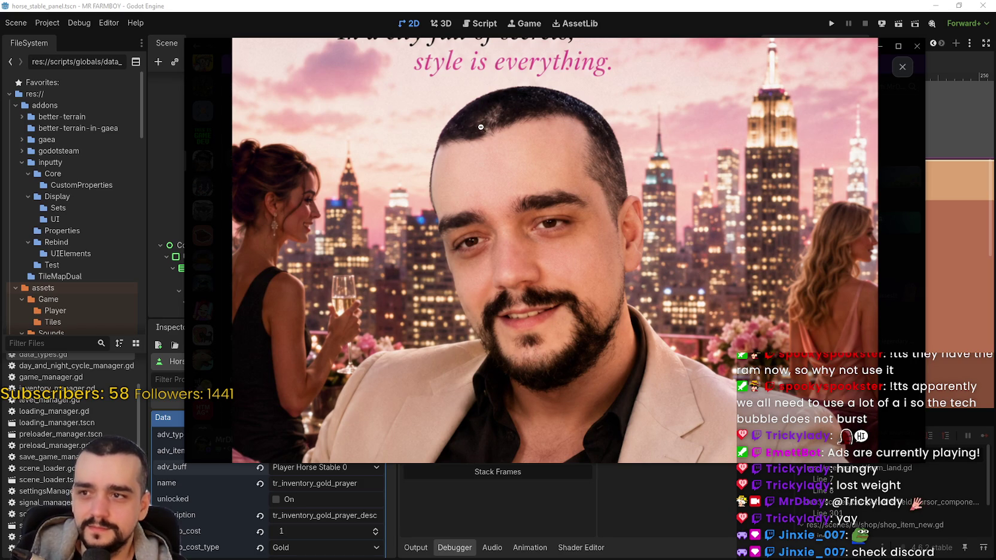
{"action": "left_click", "coordinate": [499, 133]}
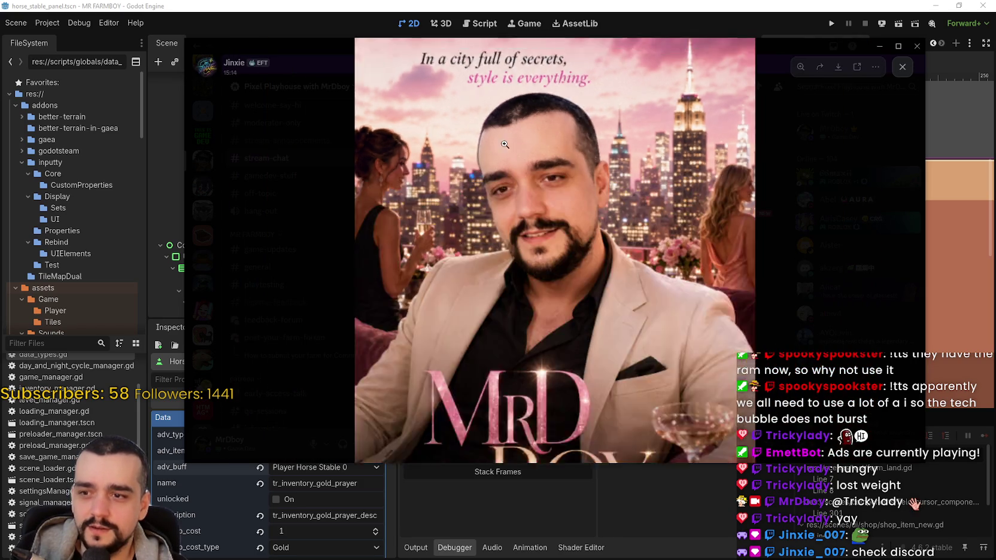
{"action": "left_click", "coordinate": [551, 416]}
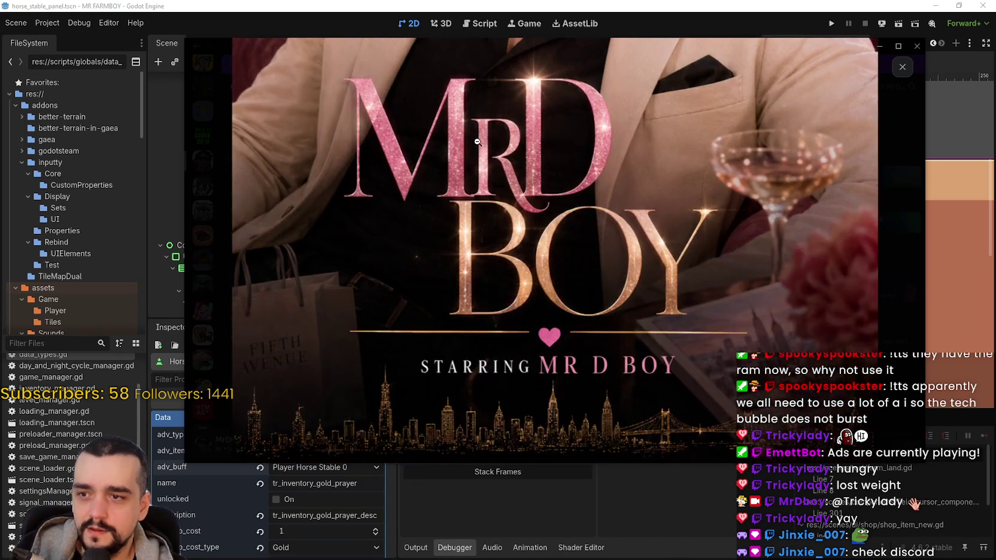
{"action": "left_click", "coordinate": [476, 141]}
{"action": "left_click", "coordinate": [478, 324]}
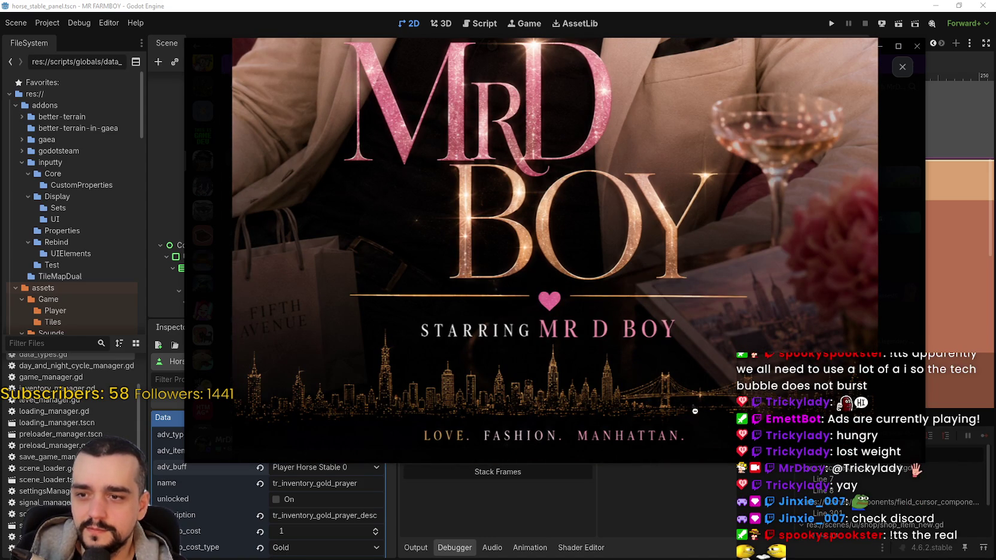
{"action": "left_click", "coordinate": [721, 429]}
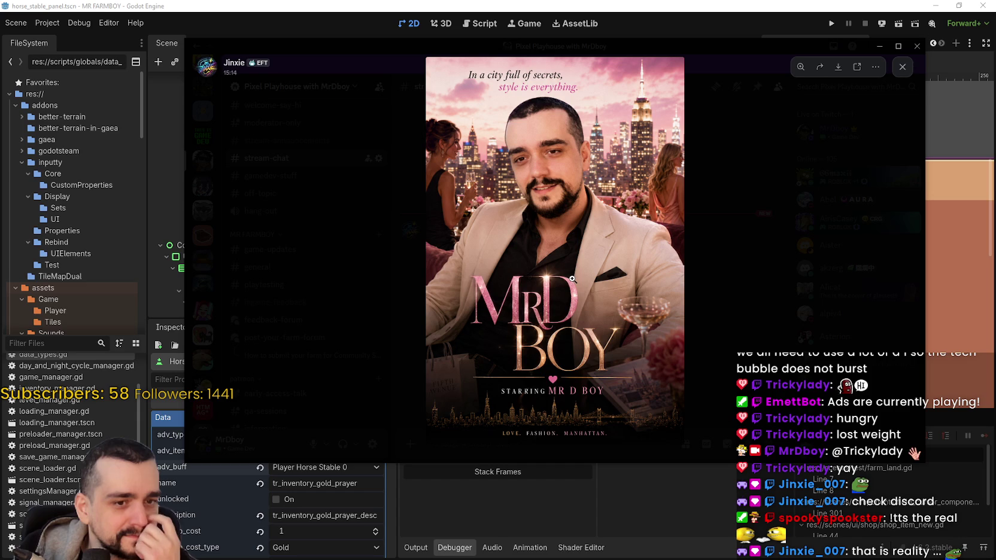
{"action": "left_click", "coordinate": [445, 98]}
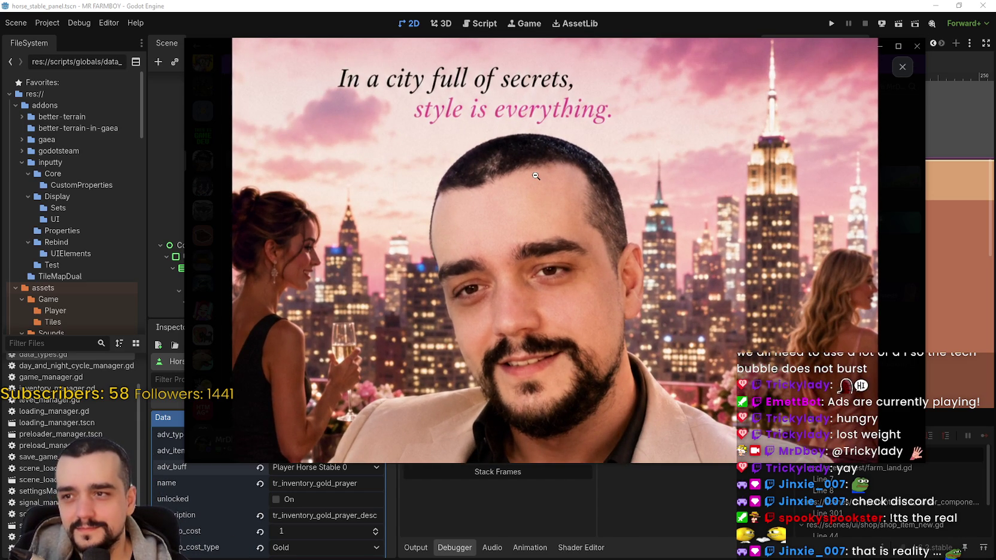
{"action": "left_click", "coordinate": [459, 155]}
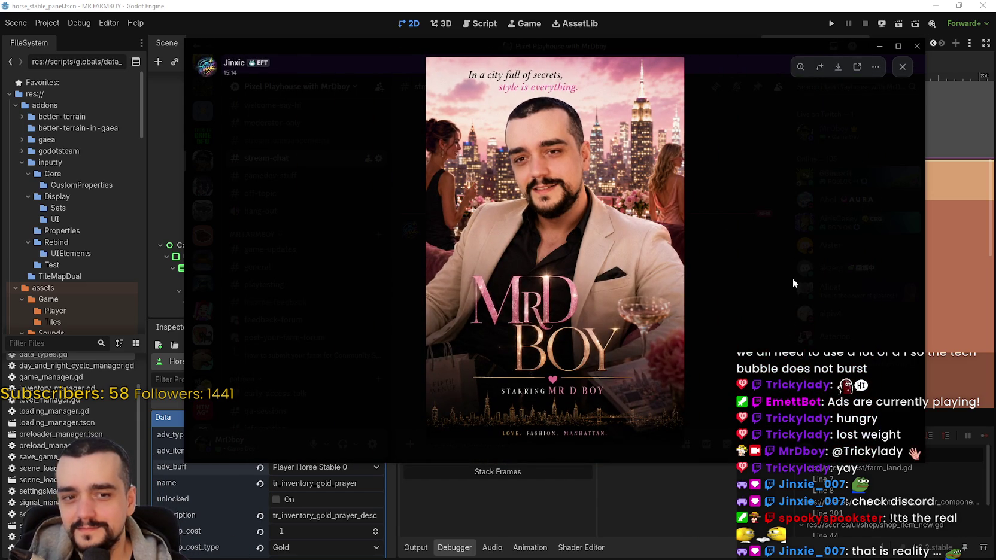
{"action": "left_click", "coordinate": [865, 274]}
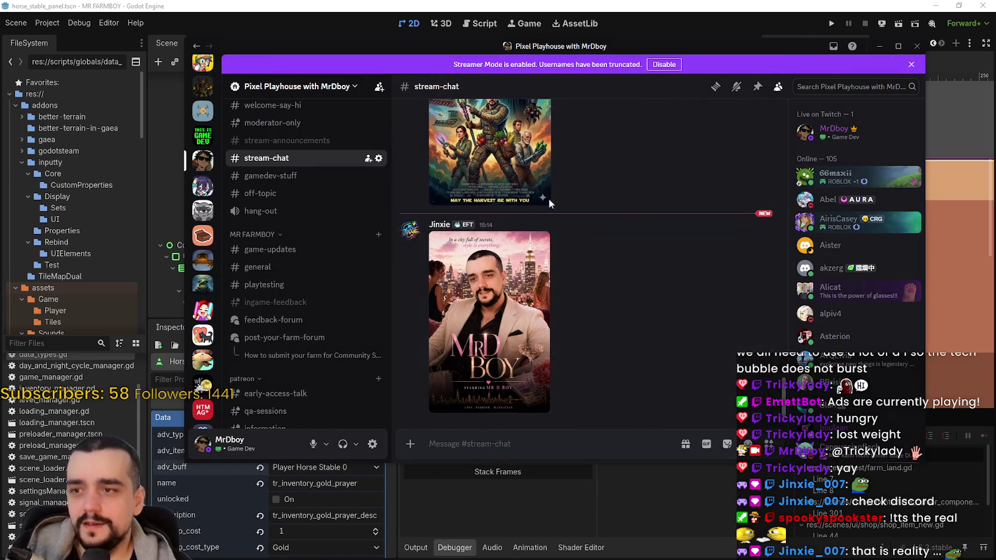
{"action": "left_click", "coordinate": [428, 41]}
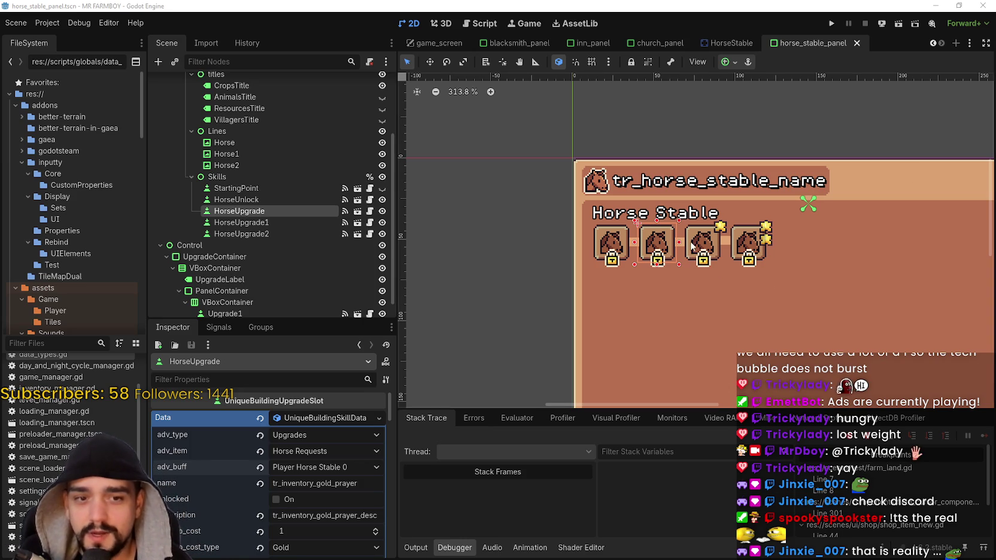
{"action": "scroll", "coordinate": [703, 233], "scroll_direction": "down", "scroll_amount": 1}
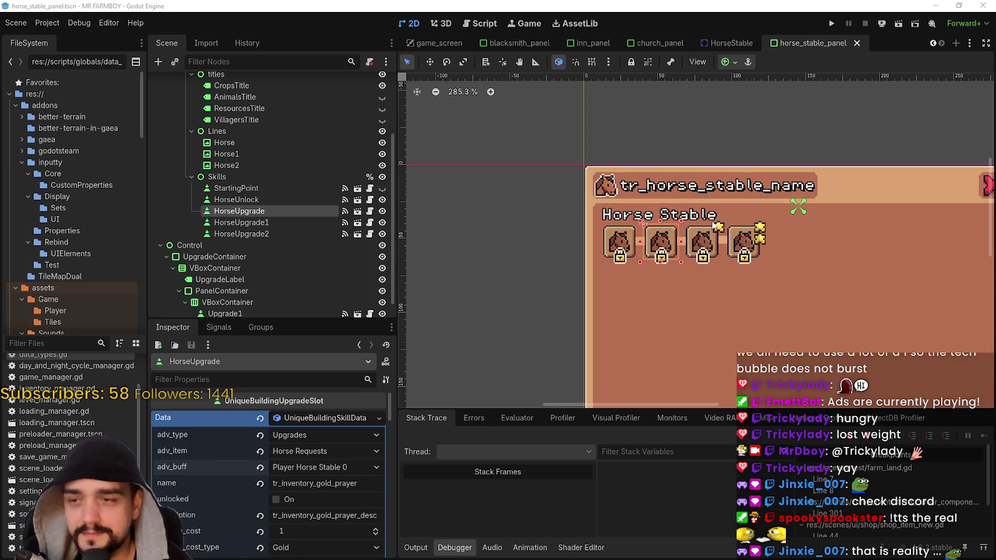
{"action": "scroll", "coordinate": [726, 248], "scroll_direction": "right", "scroll_amount": 2}
{"action": "scroll", "coordinate": [726, 249], "scroll_direction": "down", "scroll_amount": 1}
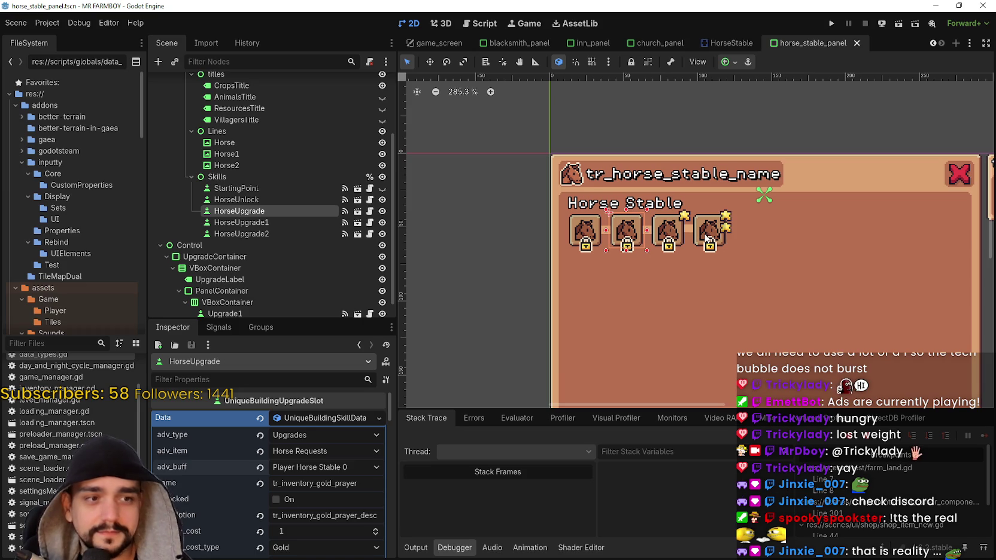
{"action": "left_click", "coordinate": [302, 419]}
{"action": "left_click", "coordinate": [311, 419]}
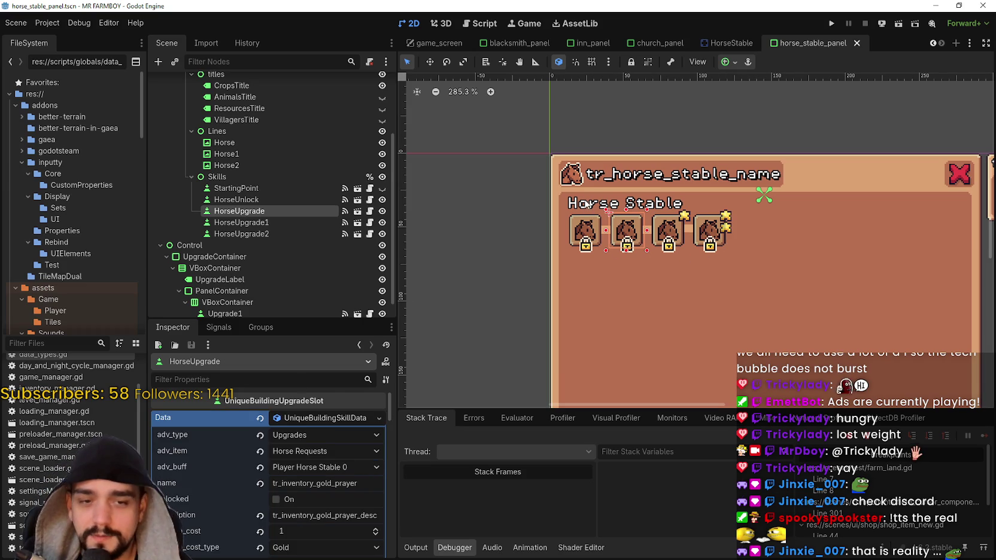
{"action": "scroll", "coordinate": [305, 458], "scroll_direction": "down", "scroll_amount": 1}
Step: Move to HorseUpgrade1, set its item to Horse Requests, and save
{"action": "key", "text": "Down"}
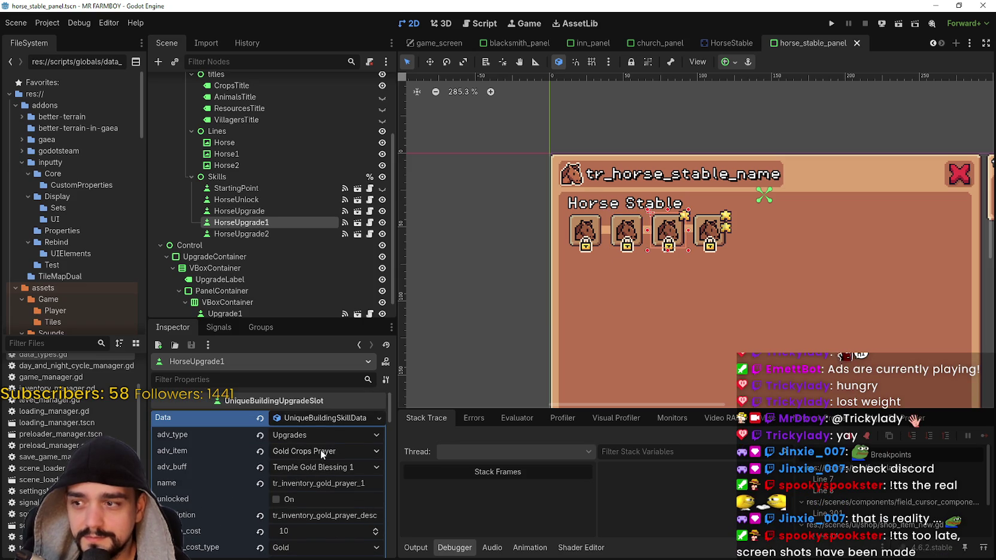
{"action": "left_click", "coordinate": [321, 449]}
{"action": "scroll", "coordinate": [333, 450], "scroll_direction": "down", "scroll_amount": 5}
{"action": "key", "text": "Page_Down"}
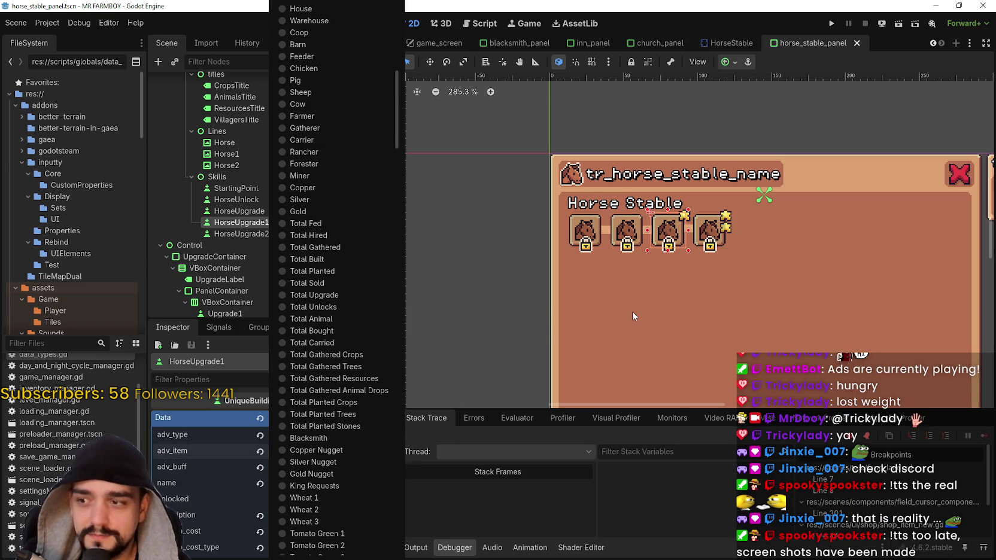
{"action": "key", "text": "Page_Down"}
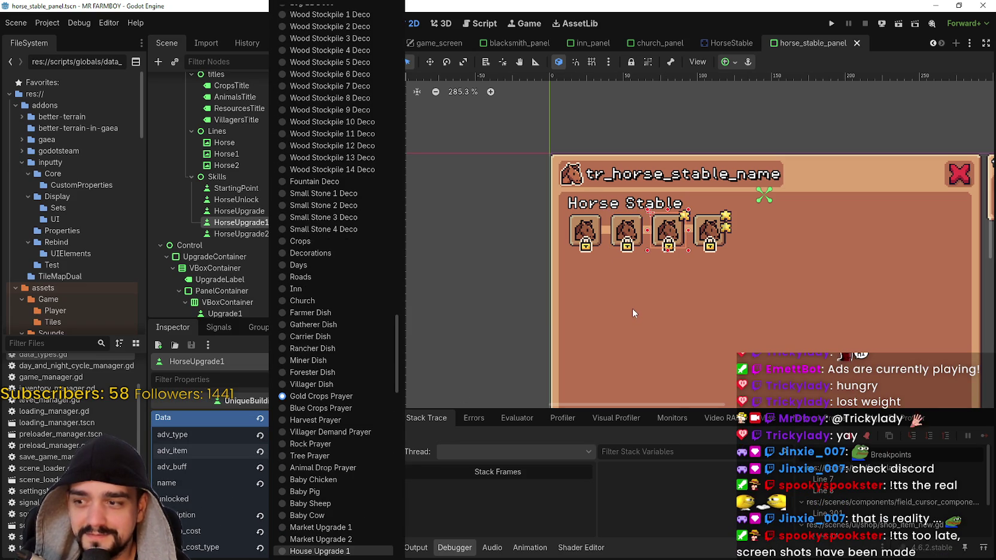
{"action": "key", "text": "Down"}
{"action": "key", "text": "h"}
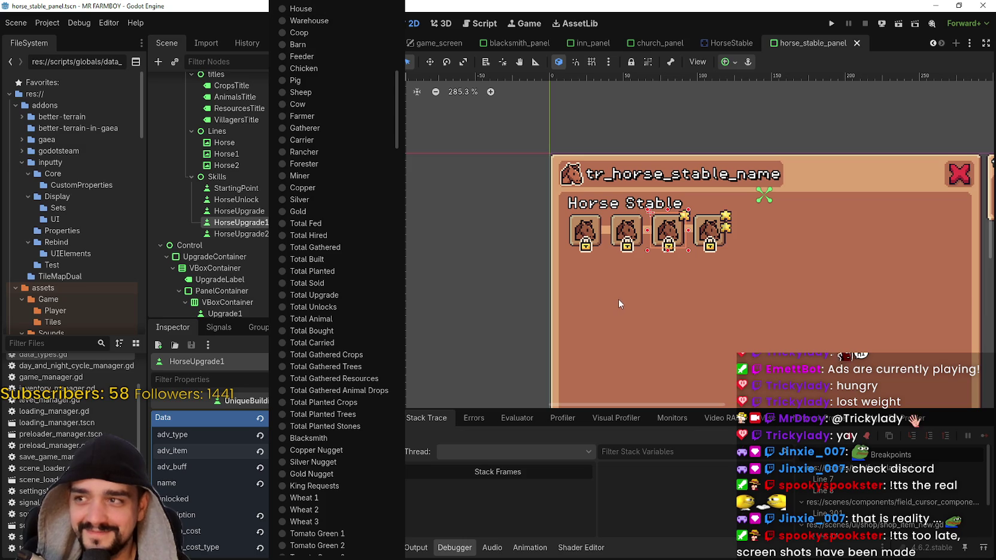
{"action": "scroll", "coordinate": [372, 417], "scroll_direction": "down", "scroll_amount": 10}
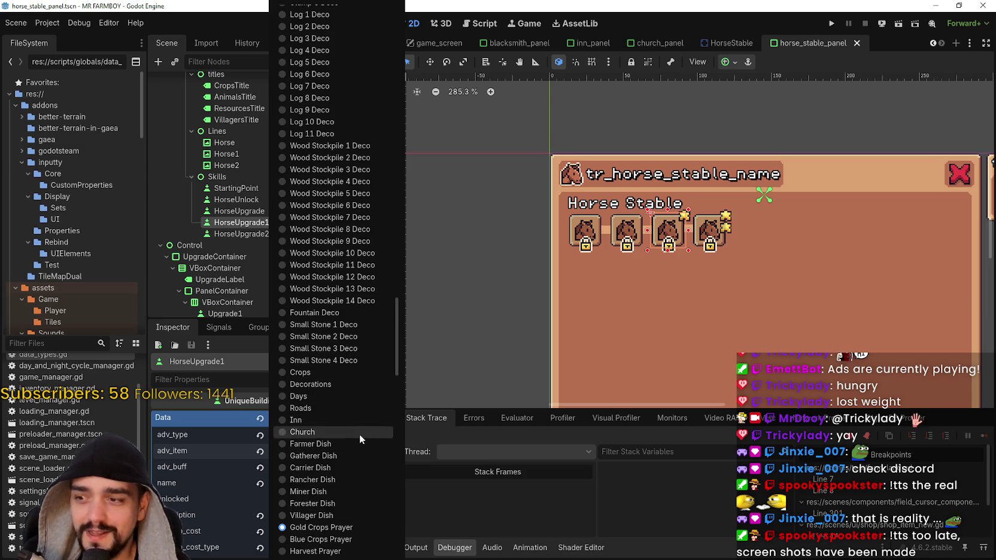
{"action": "scroll", "coordinate": [347, 476], "scroll_direction": "down", "scroll_amount": 5}
{"action": "scroll", "coordinate": [330, 526], "scroll_direction": "down", "scroll_amount": 5}
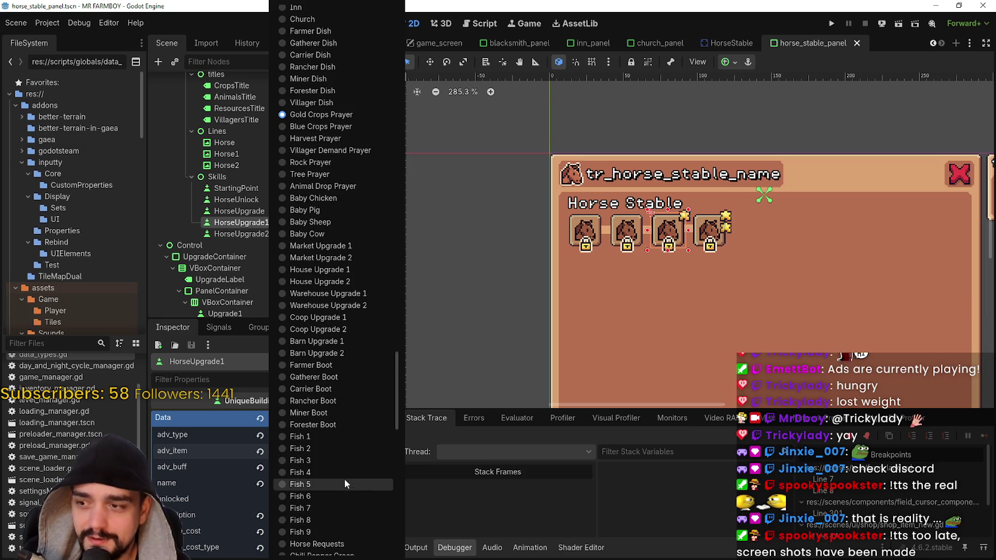
{"action": "left_click", "coordinate": [331, 544]}
{"action": "key", "text": "ctrl+s"}
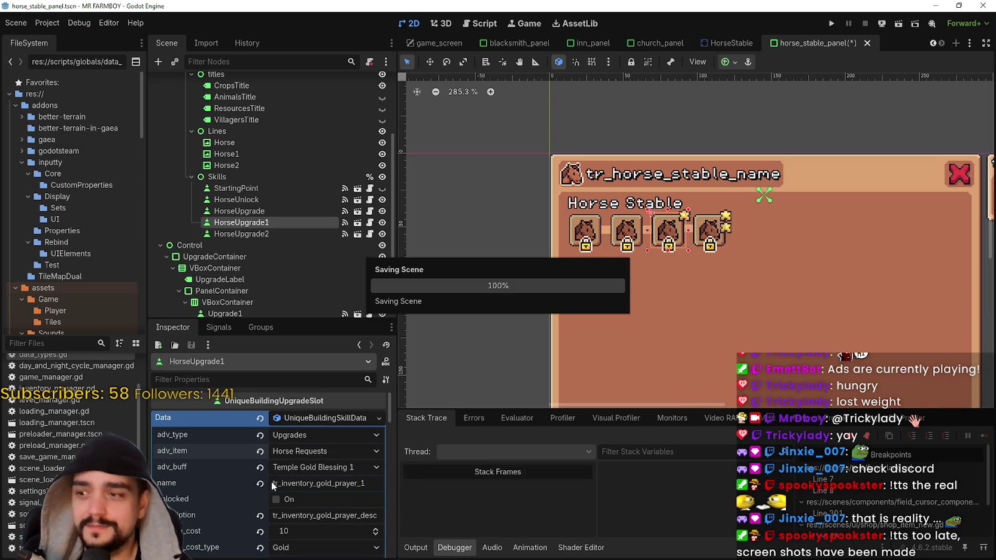
Step: Give HorseUpgrade1 the Player Horse Stable 1 buff and save the scene
{"action": "left_click", "coordinate": [319, 467]}
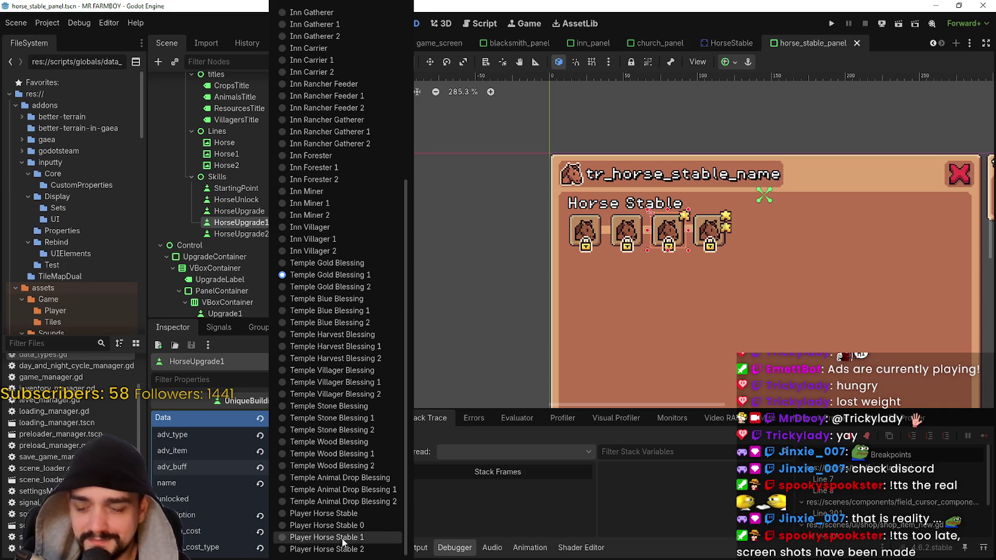
{"action": "left_click", "coordinate": [344, 537]}
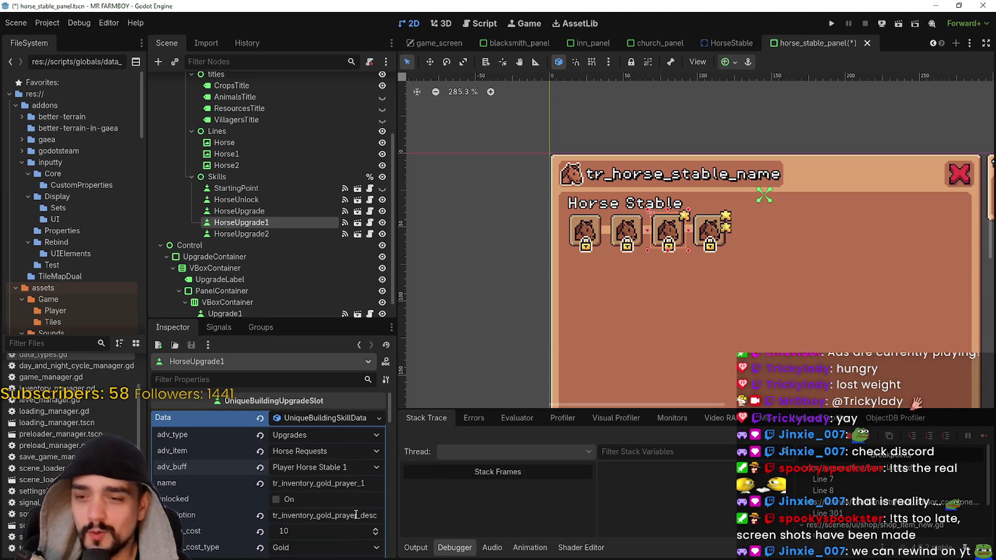
{"action": "key", "text": "ctrl+s"}
{"action": "scroll", "coordinate": [718, 170], "scroll_direction": "down", "scroll_amount": 1}
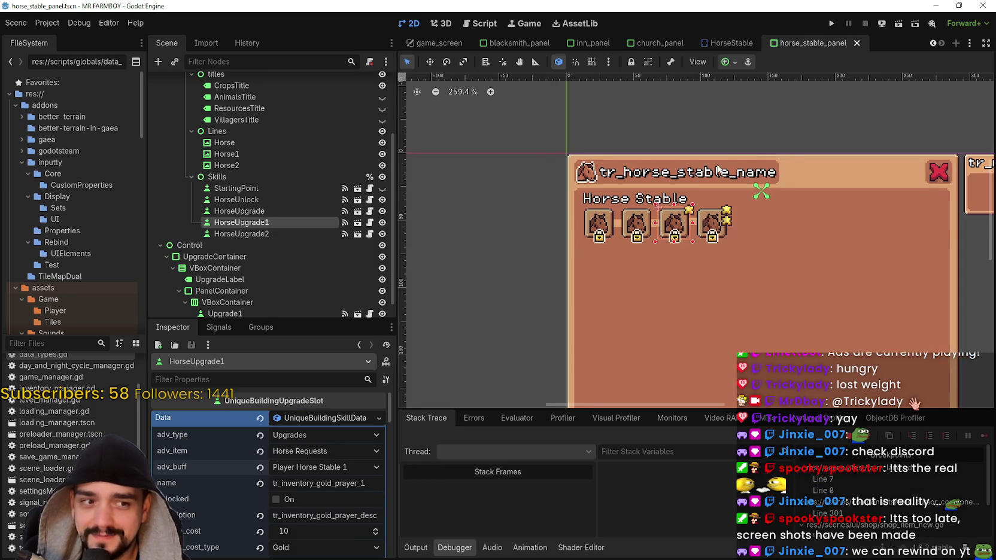
{"action": "scroll", "coordinate": [717, 169], "scroll_direction": "up", "scroll_amount": 2}
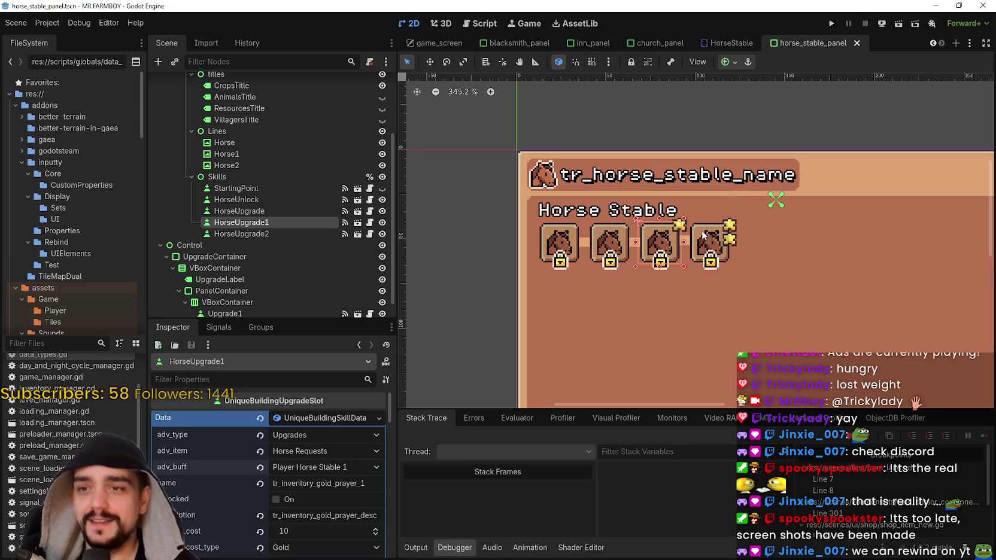
Step: Select HorseUpgrade2, set its buff to Player Horse Stable 2, and save
{"action": "left_click", "coordinate": [228, 234]}
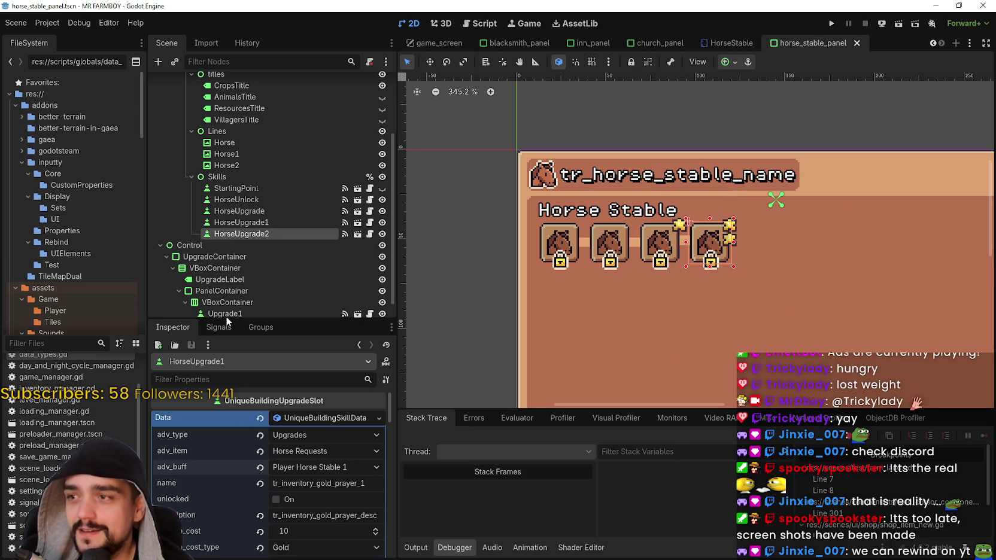
{"action": "left_click", "coordinate": [329, 469]}
{"action": "scroll", "coordinate": [331, 472], "scroll_direction": "down", "scroll_amount": 5}
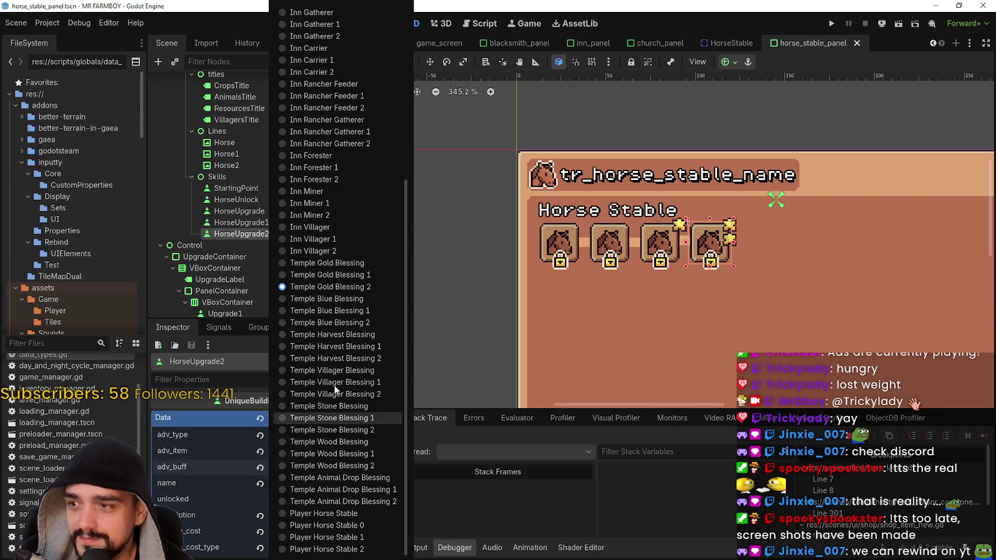
{"action": "left_click", "coordinate": [327, 549]}
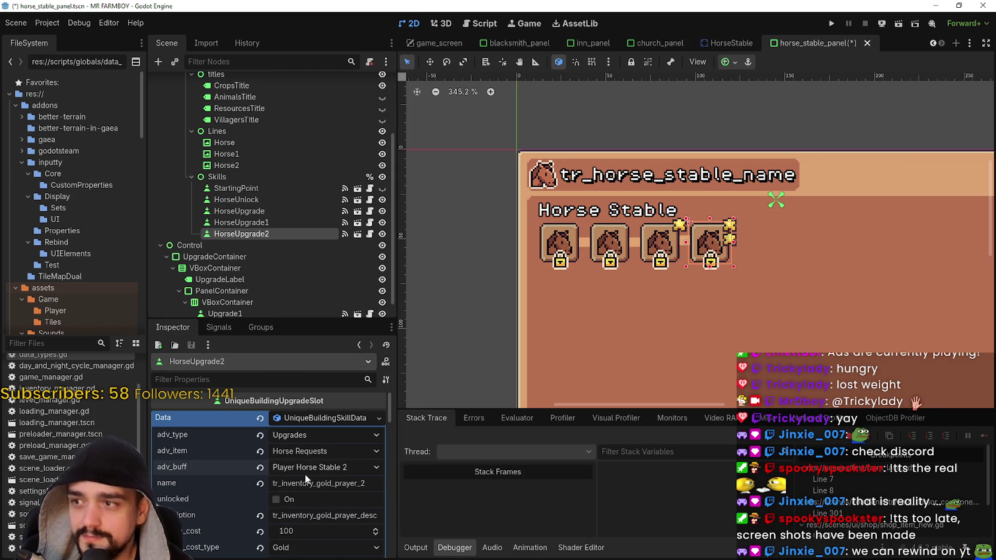
{"action": "key", "text": "ctrl+s"}
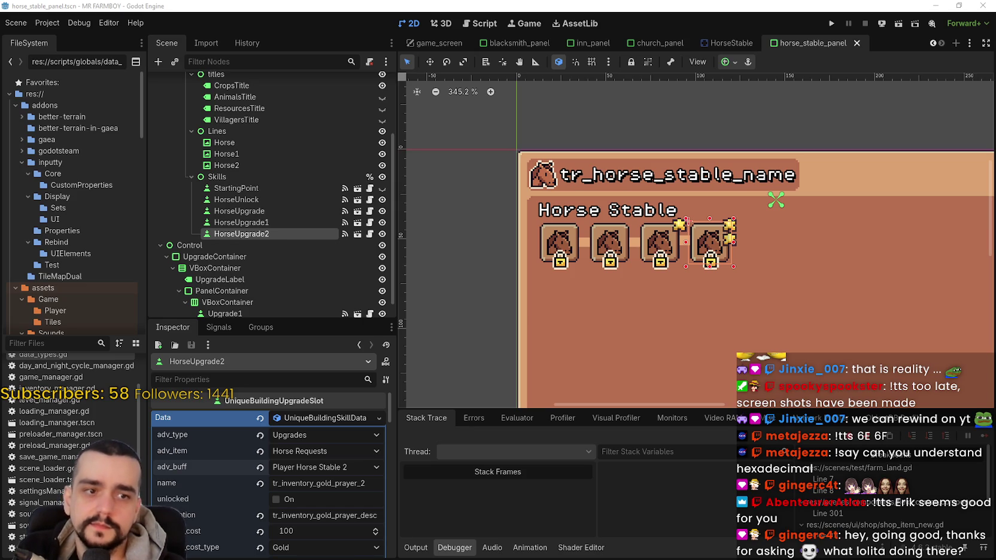
Step: Rename HorseUnlock to tr_player_house_horse_unlock and save the scene
{"action": "left_click", "coordinate": [256, 200]}
{"action": "double_click", "coordinate": [330, 463]}
{"action": "type", "text": "tr_player_house_horse_unlock"}
{"action": "key", "text": "ctrl+s"}
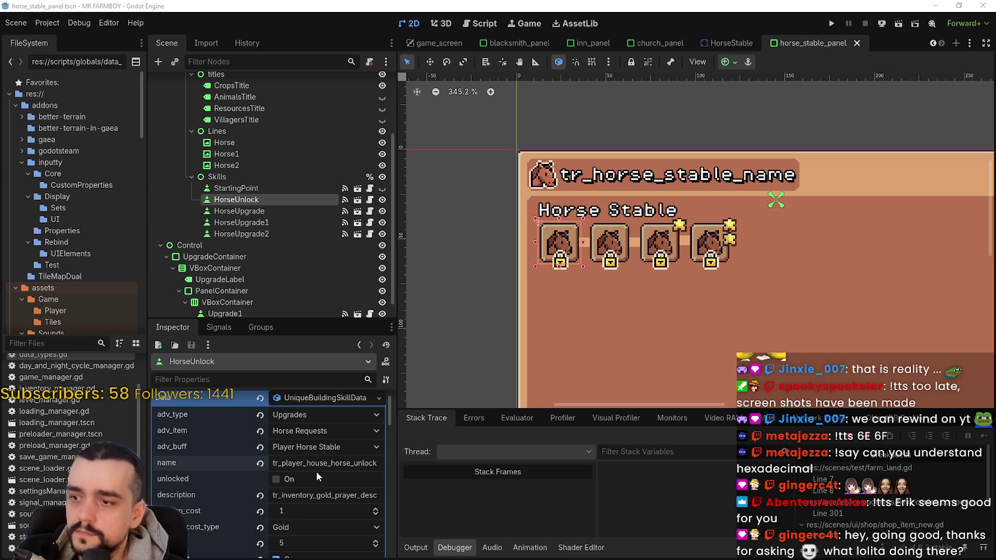
Step: Replace HorseUnlock's description with tr_horse_stable_matured_info and save
{"action": "double_click", "coordinate": [311, 497]}
{"action": "type", "text": "tr_horse_stable_matured_info"}
{"action": "key", "text": "ctrl+s"}
Step: Revert HorseUnlock's upkeep cost to its default of 0
{"action": "scroll", "coordinate": [309, 495], "scroll_direction": "down", "scroll_amount": 2}
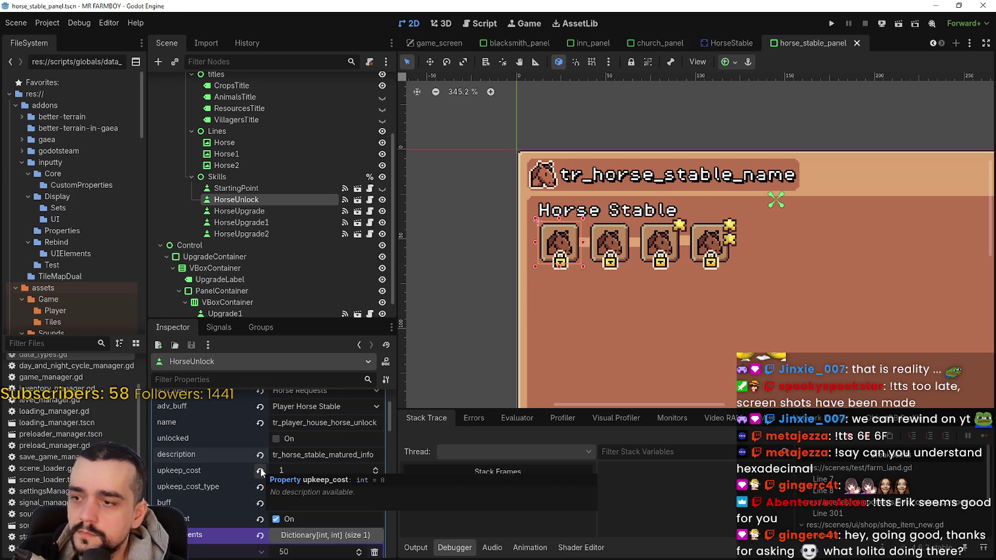
{"action": "scroll", "coordinate": [323, 471], "scroll_direction": "up", "scroll_amount": 2}
{"action": "scroll", "coordinate": [323, 470], "scroll_direction": "down", "scroll_amount": 2}
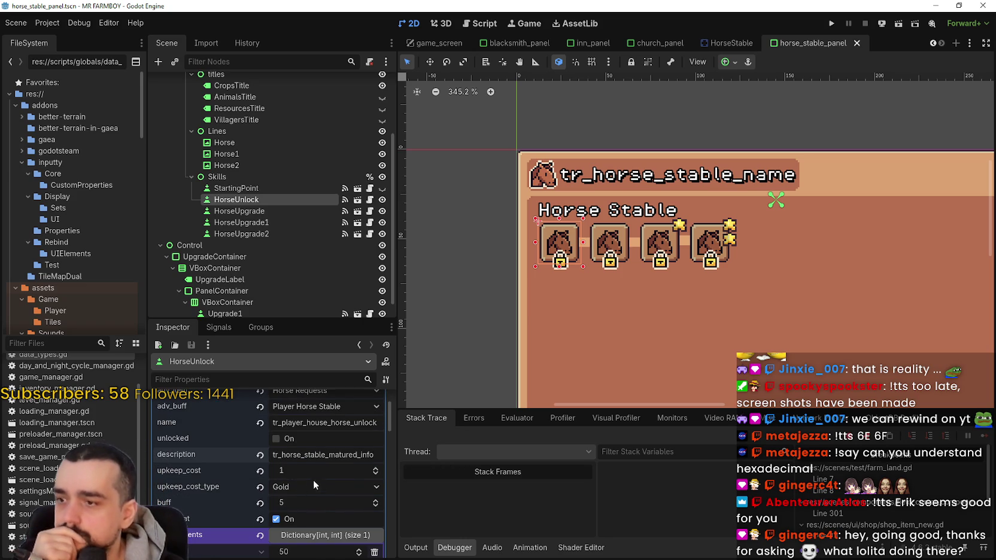
{"action": "left_click", "coordinate": [261, 471]}
Step: Revert the buff to 1, set upkeep cost type to Nothing, collapse requirements, and save
{"action": "left_click", "coordinate": [261, 487]}
{"action": "left_click", "coordinate": [277, 500]}
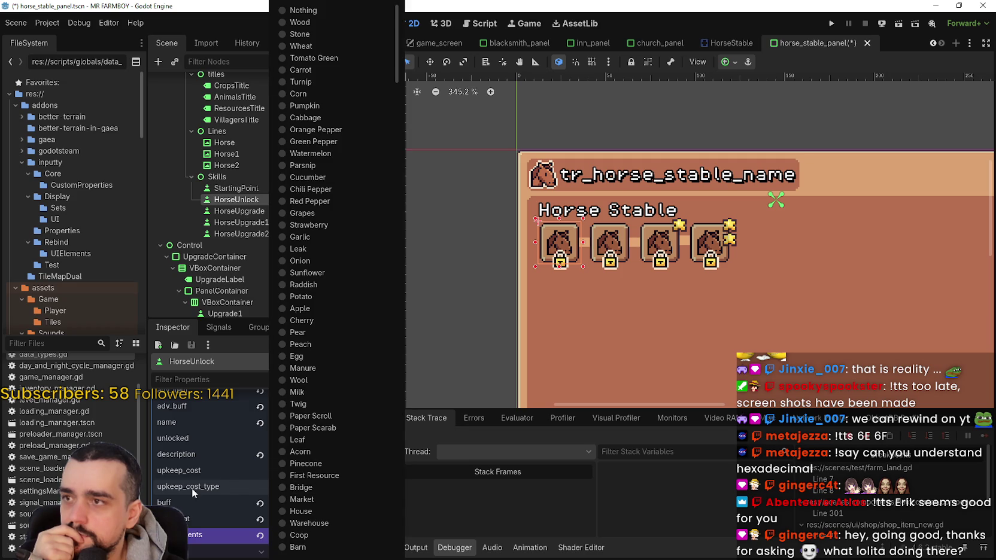
{"action": "left_click", "coordinate": [302, 14]}
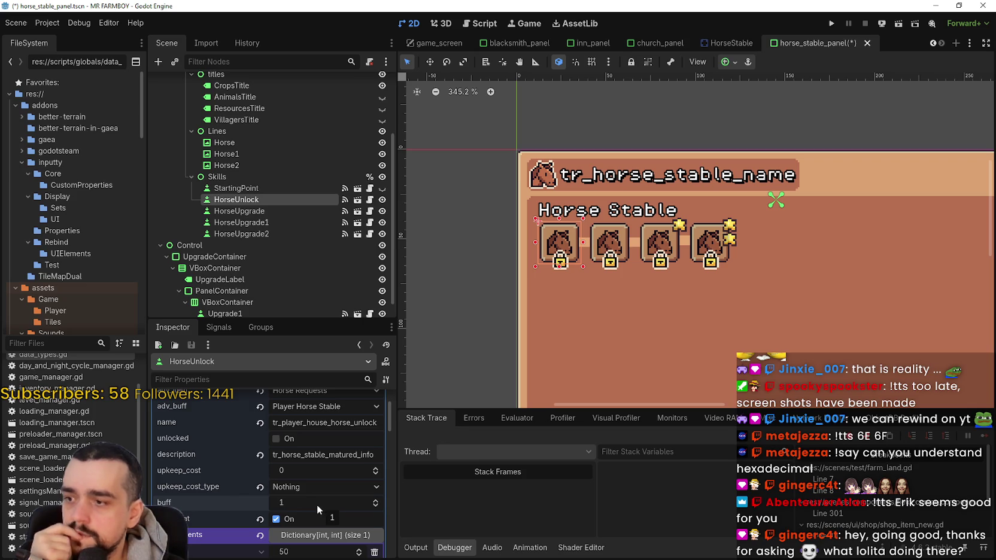
{"action": "scroll", "coordinate": [317, 536], "scroll_direction": "down", "scroll_amount": 2}
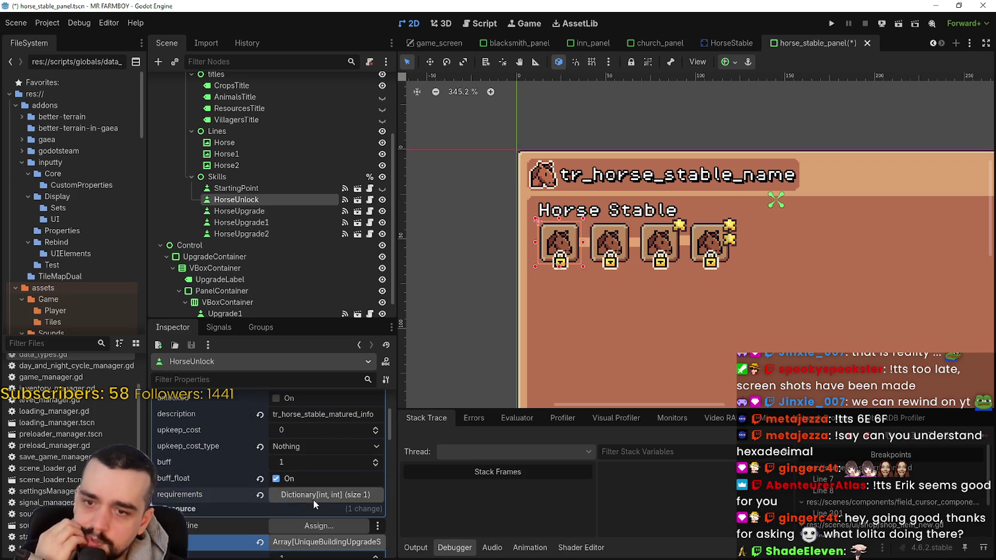
{"action": "left_click", "coordinate": [311, 500]}
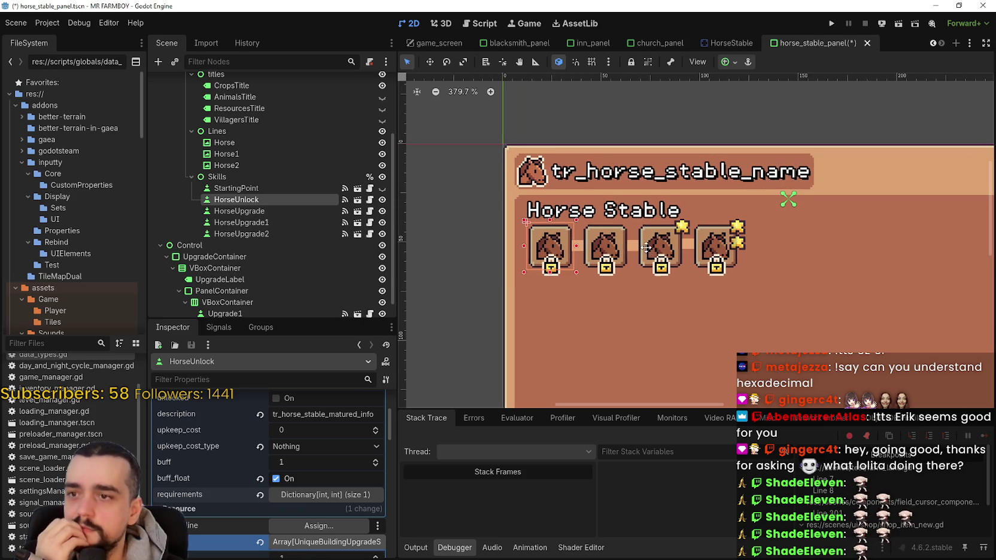
{"action": "left_click_drag", "start_coordinate": [650, 248], "coordinate": [675, 271]}
{"action": "key", "text": "ctrl+s"}
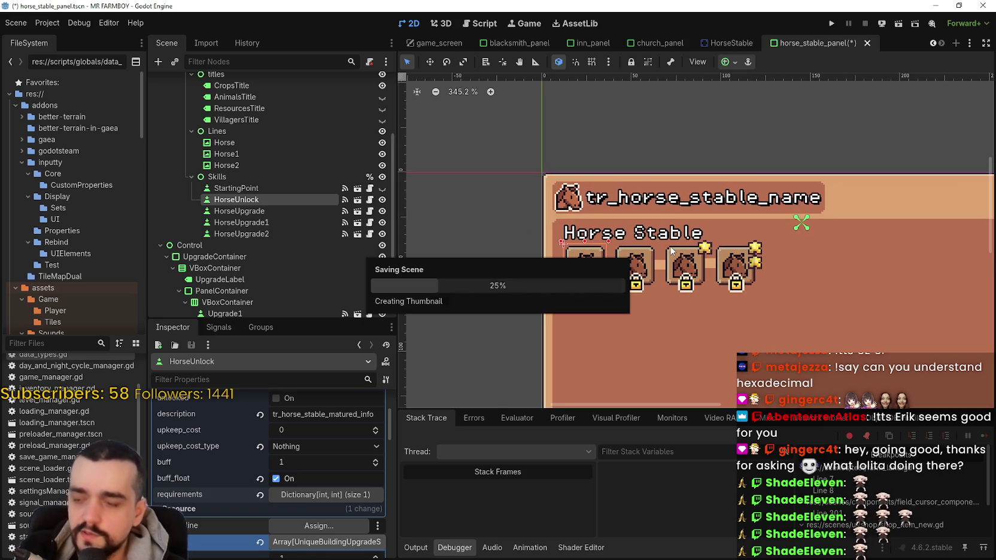
Step: Scroll to review HorseUnlock's upkeep cost 0, upkeep type Nothing and buff 1
{"action": "scroll", "coordinate": [314, 488], "scroll_direction": "up", "scroll_amount": 3}
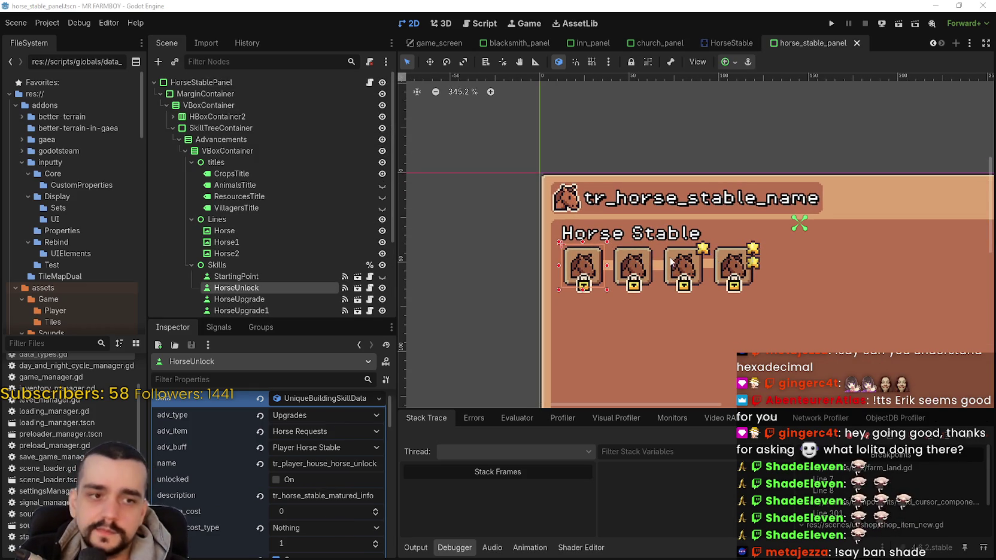
{"action": "scroll", "coordinate": [290, 269], "scroll_direction": "down", "scroll_amount": 1}
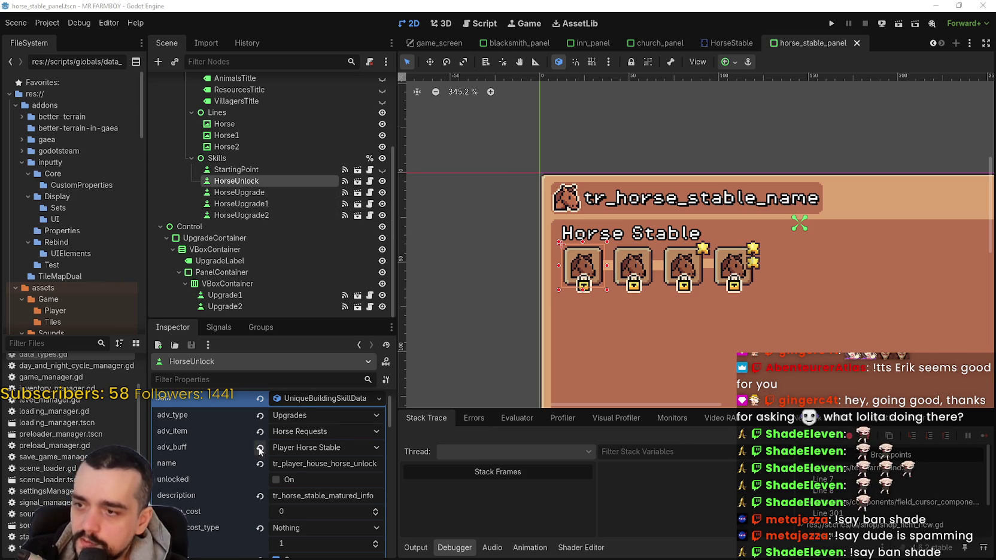
{"action": "scroll", "coordinate": [239, 461], "scroll_direction": "down", "scroll_amount": 2}
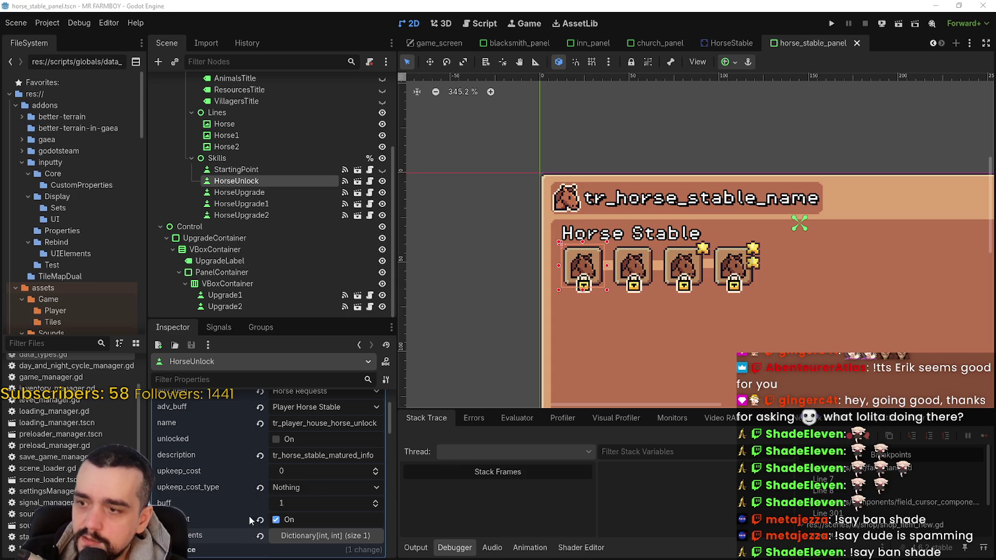
{"action": "scroll", "coordinate": [269, 504], "scroll_direction": "up", "scroll_amount": 1}
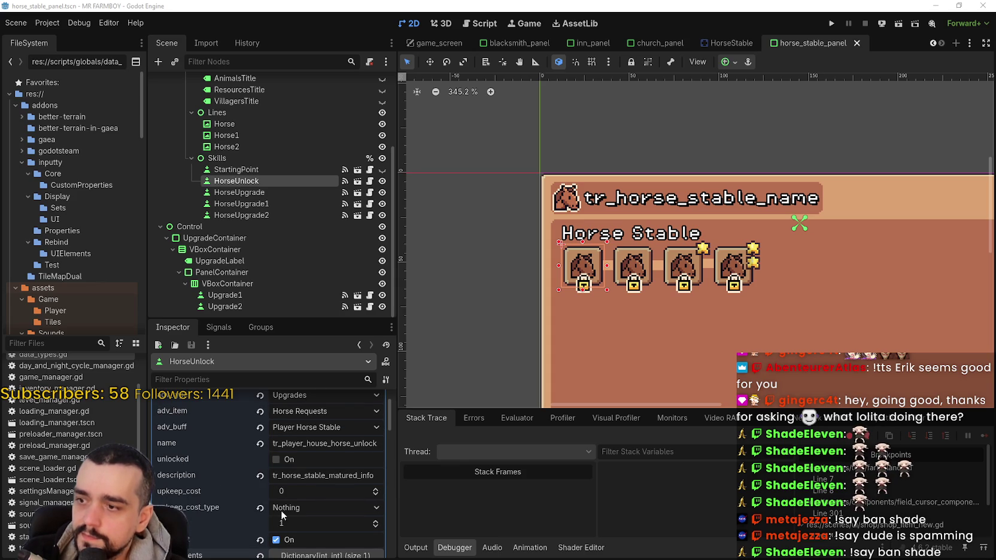
Step: Select HorseUpgrade and paste the player_house_horse_upgrade_0 key over its tr_inventory_gold_prayer name
{"action": "left_click", "coordinate": [239, 192]}
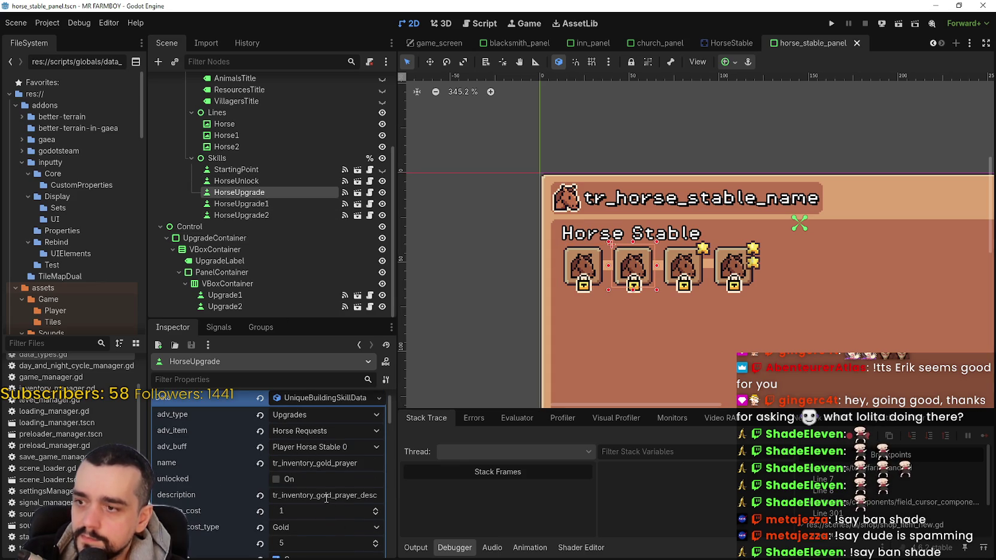
{"action": "scroll", "coordinate": [314, 473], "scroll_direction": "down", "scroll_amount": 1}
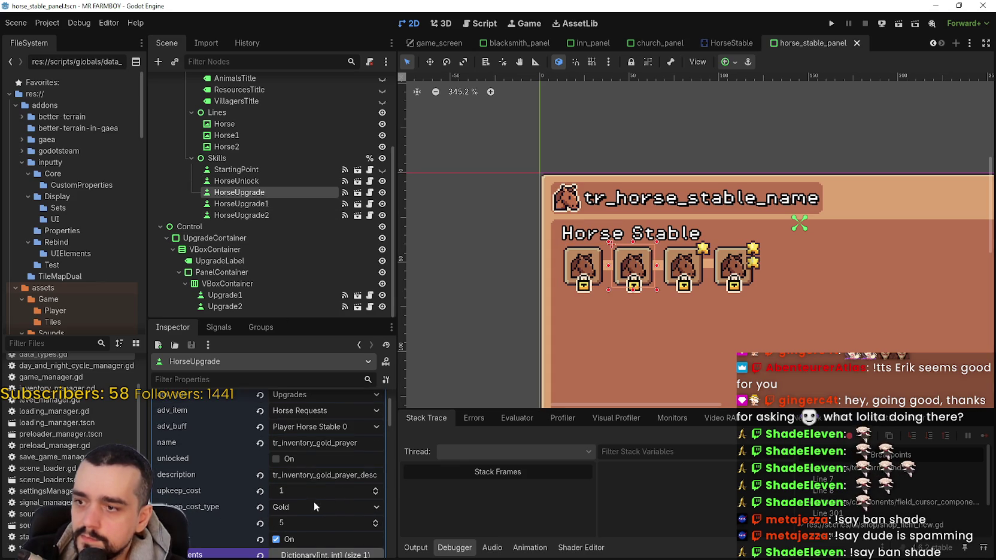
{"action": "left_click", "coordinate": [332, 443]}
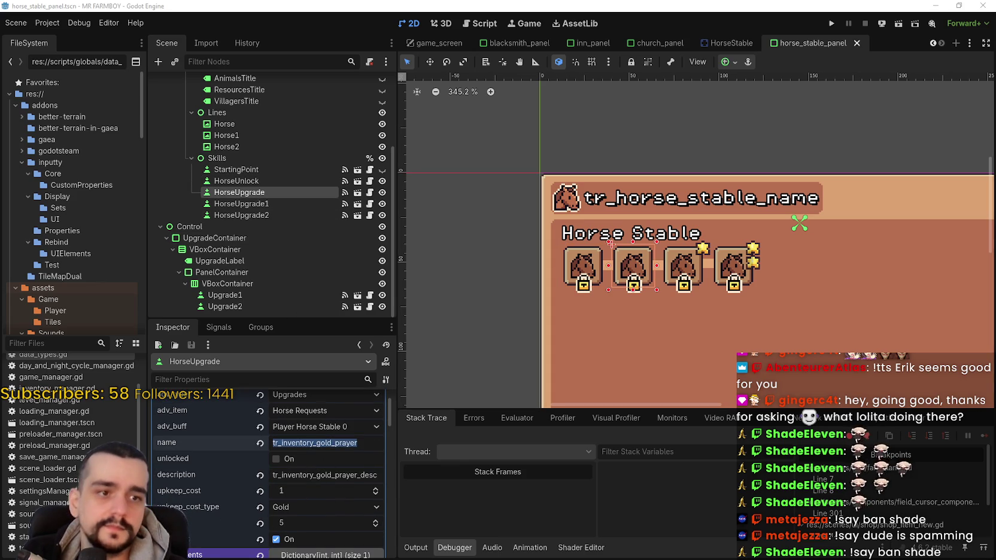
{"action": "key", "text": "ctrl+v"}
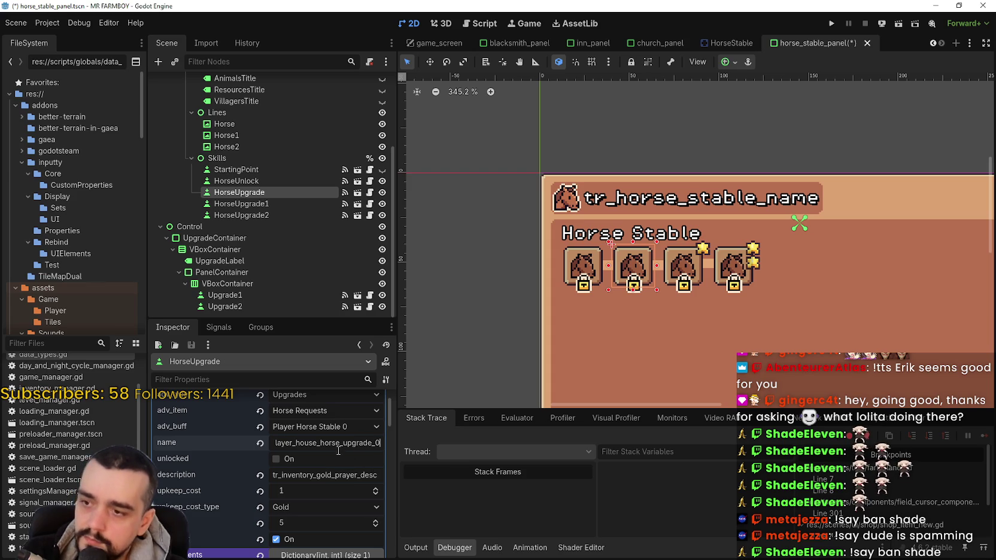